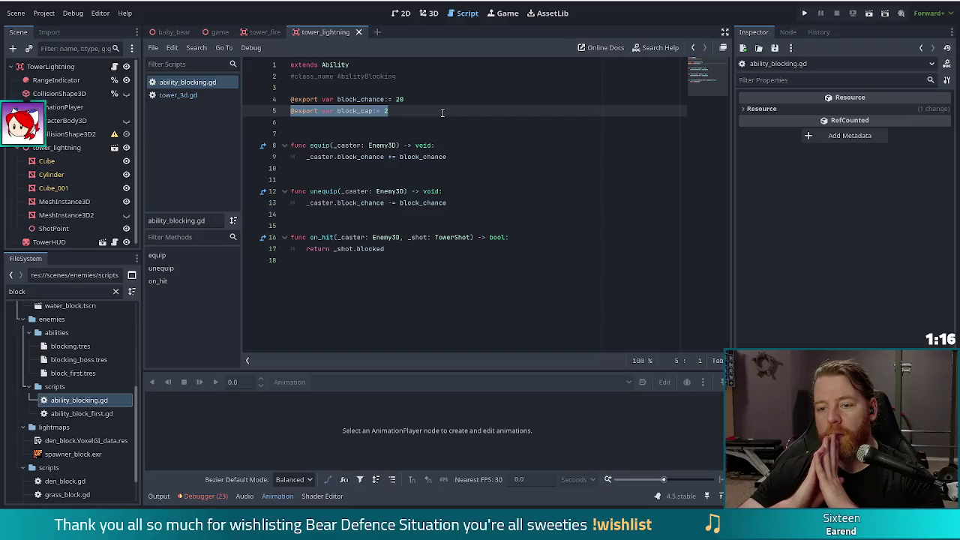
- Select and review the on_hit function lines in ability_blocking.gd
{"action": "left_click", "coordinate": [396, 249]}
{"action": "left_click_drag", "start_coordinate": [396, 248], "coordinate": [364, 225]}
{"action": "left_click", "coordinate": [397, 248]}
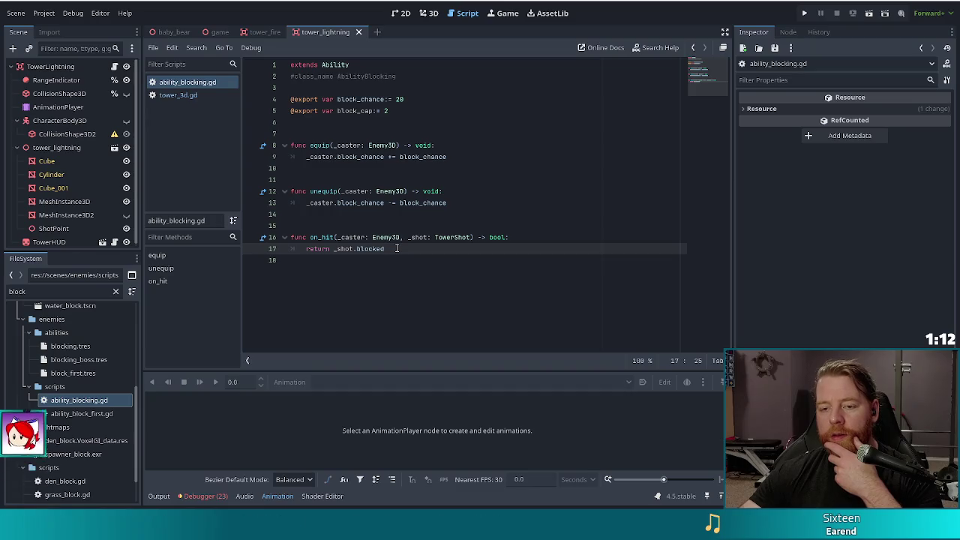
{"action": "left_click", "coordinate": [365, 237]}
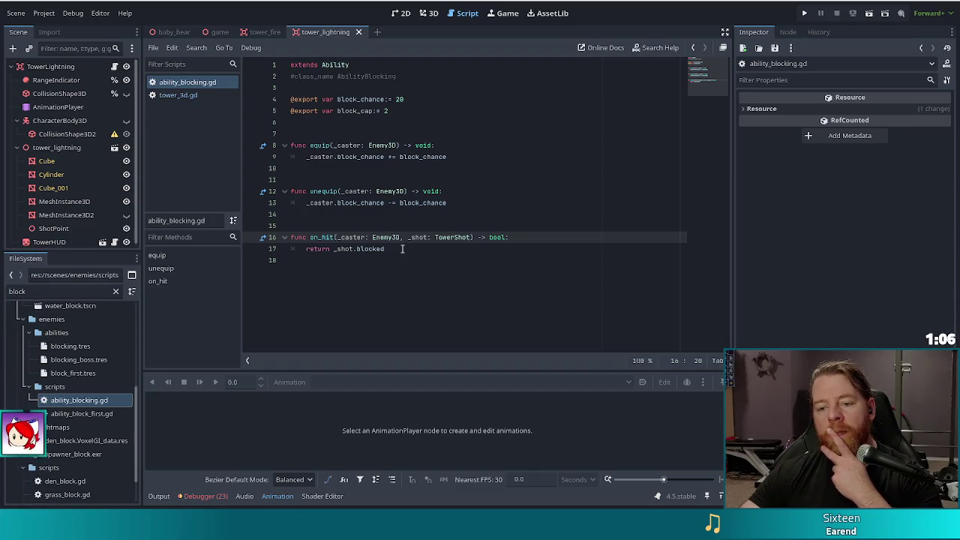
{"action": "left_click", "coordinate": [485, 245]}
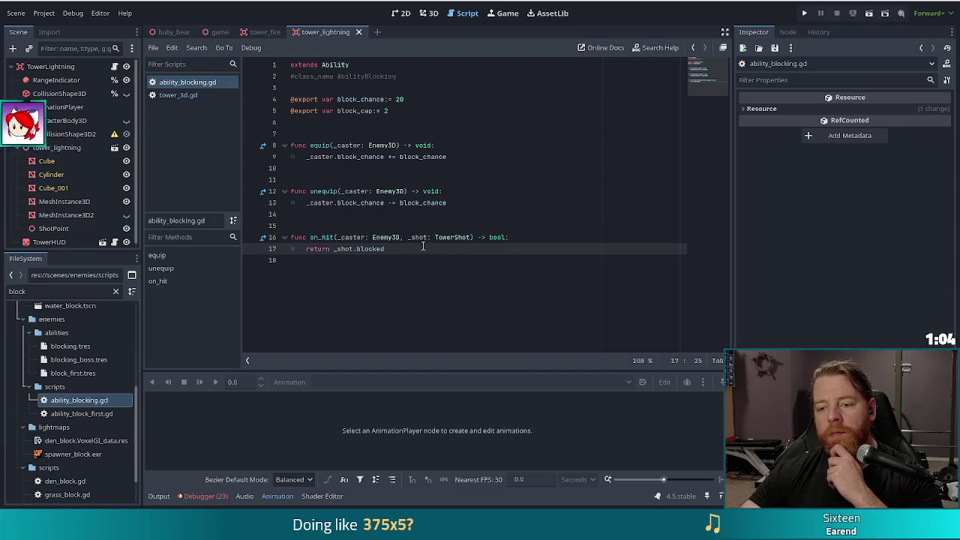
{"action": "left_click_drag", "start_coordinate": [395, 249], "coordinate": [271, 240]}
{"action": "left_click", "coordinate": [384, 249]}
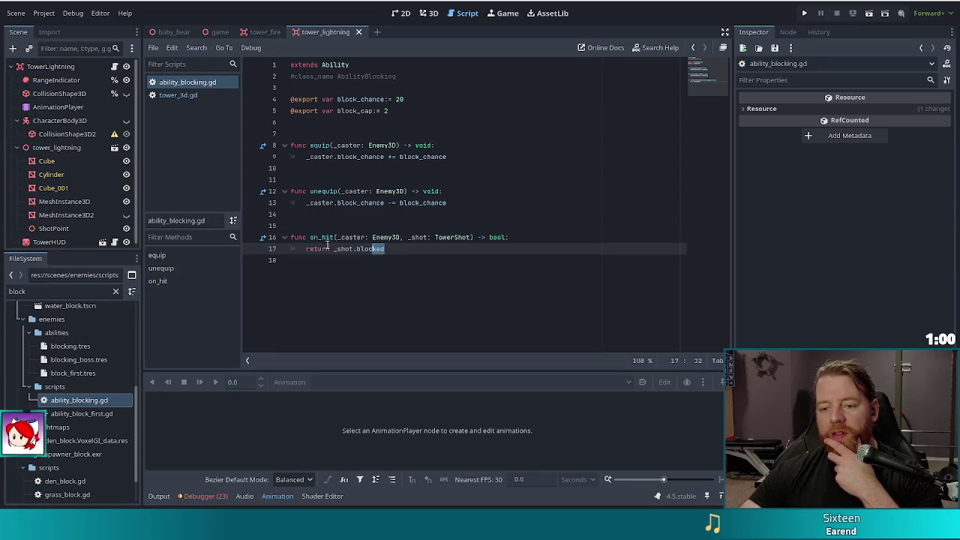
{"action": "left_click_drag", "start_coordinate": [384, 249], "coordinate": [294, 237]}
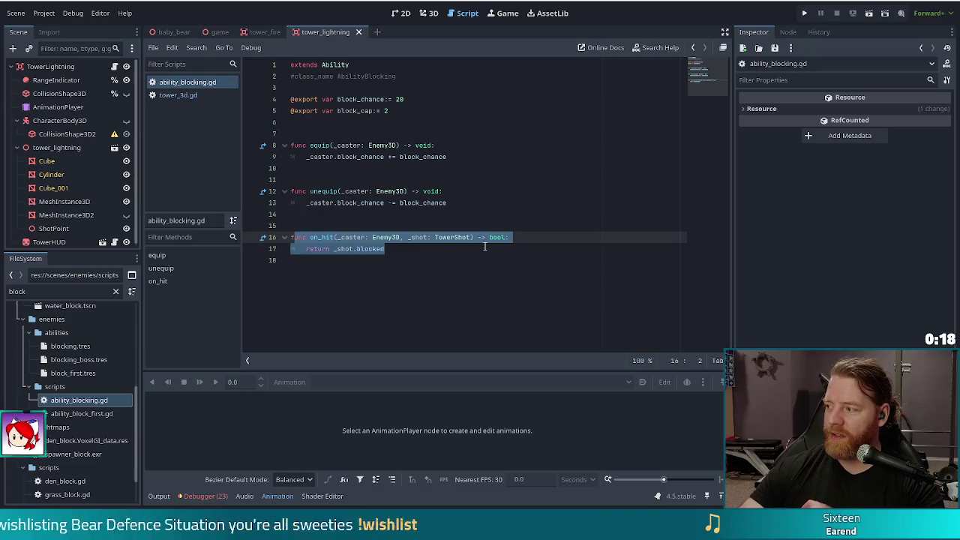
{"action": "left_click", "coordinate": [387, 246]}
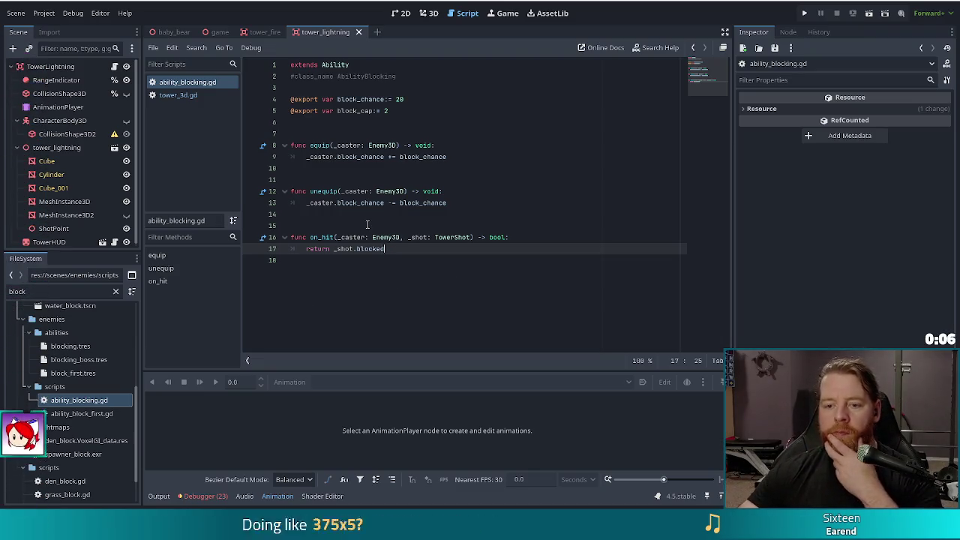
- Examine on_hit's _caster parameter and its return line
{"action": "left_click_drag", "start_coordinate": [352, 237], "coordinate": [402, 258]}
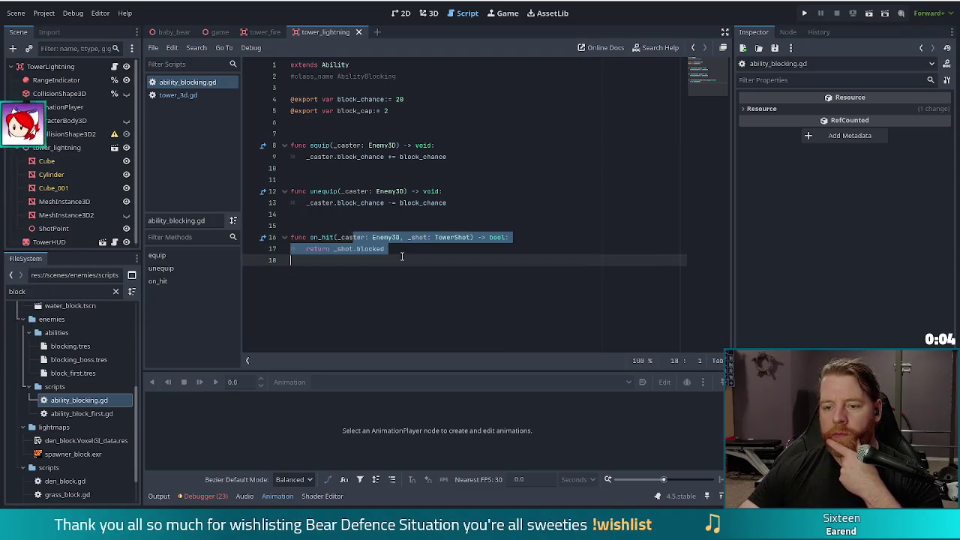
{"action": "left_click", "coordinate": [412, 249]}
{"action": "left_click_drag", "start_coordinate": [347, 237], "coordinate": [358, 237]}
{"action": "left_click", "coordinate": [379, 259], "text": "shift"}
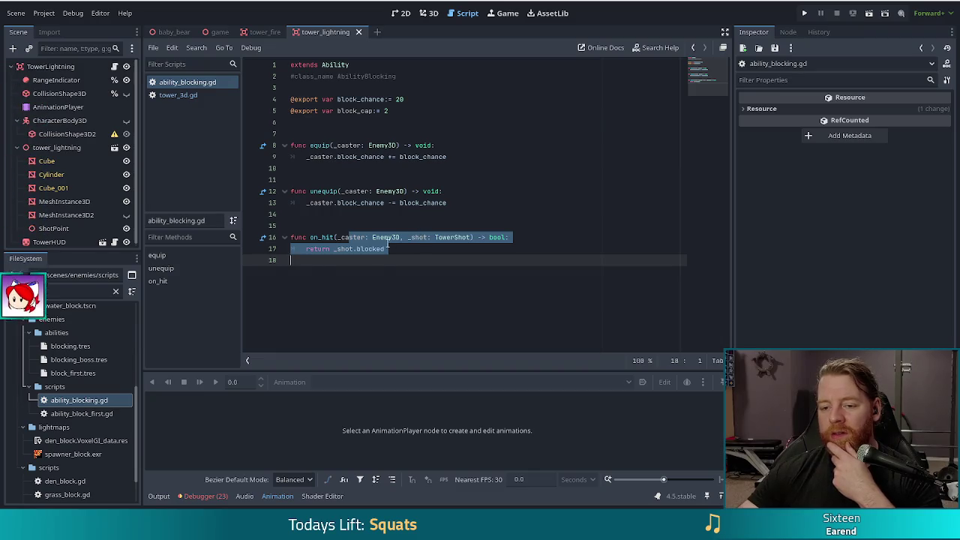
{"action": "left_click", "coordinate": [387, 238]}
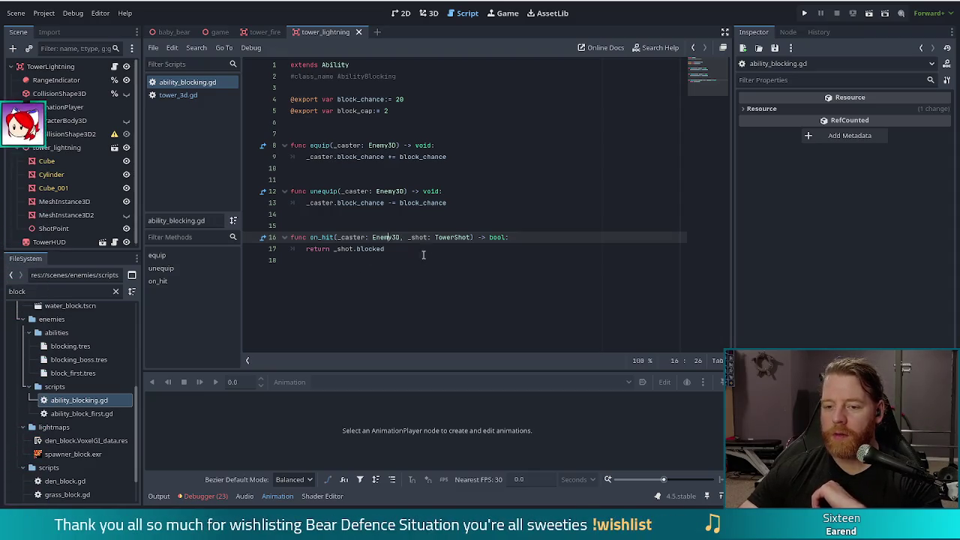
{"action": "key", "text": "Down"}
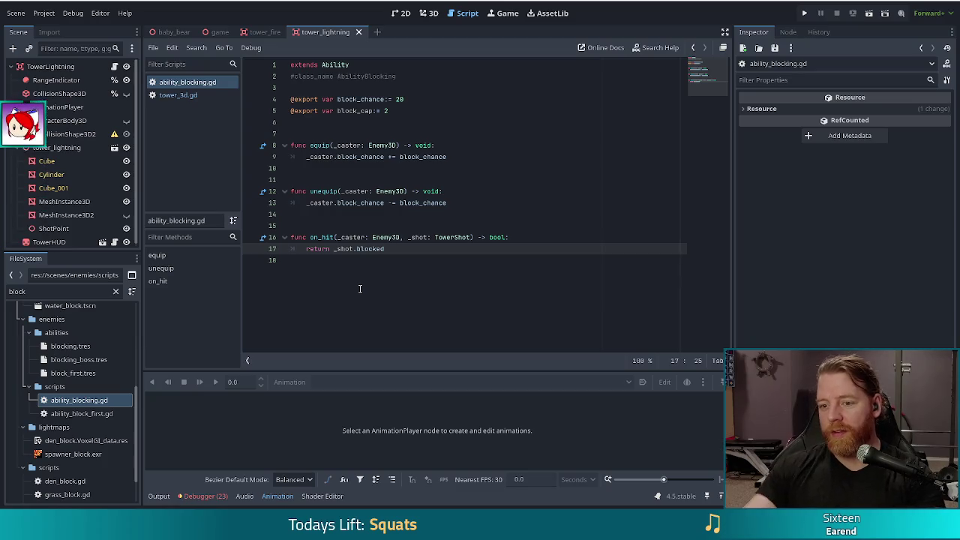
{"action": "left_click", "coordinate": [390, 267]}
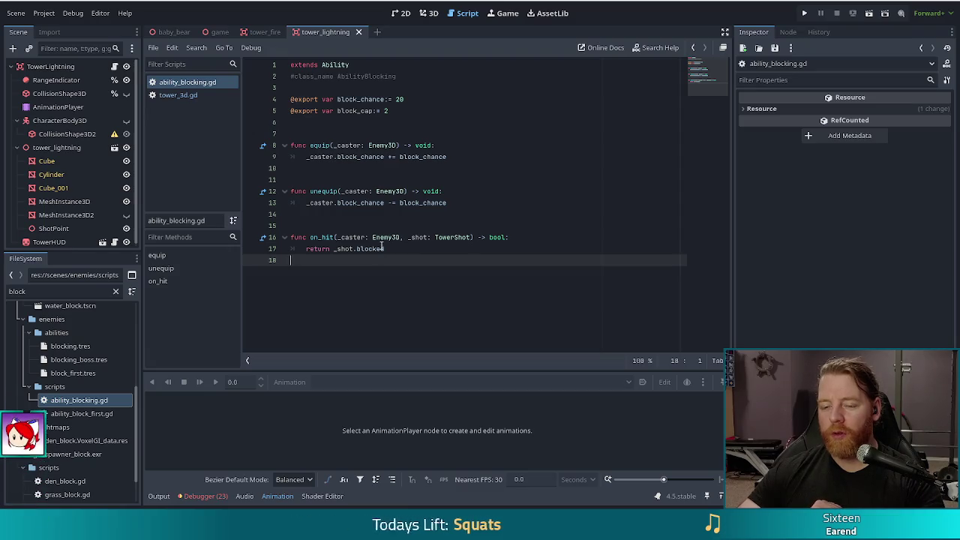
{"action": "mouse_move", "coordinate": [383, 246]}
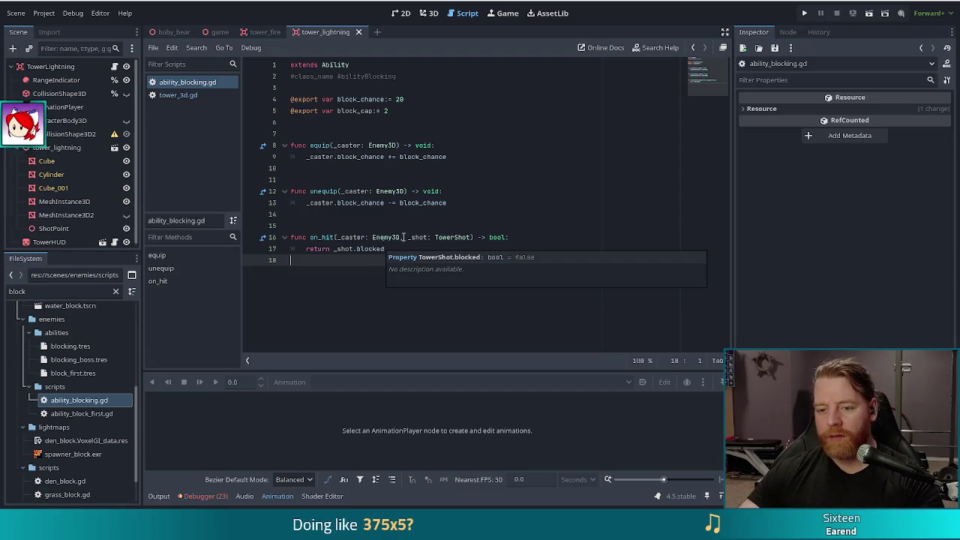
{"action": "left_click", "coordinate": [412, 246]}
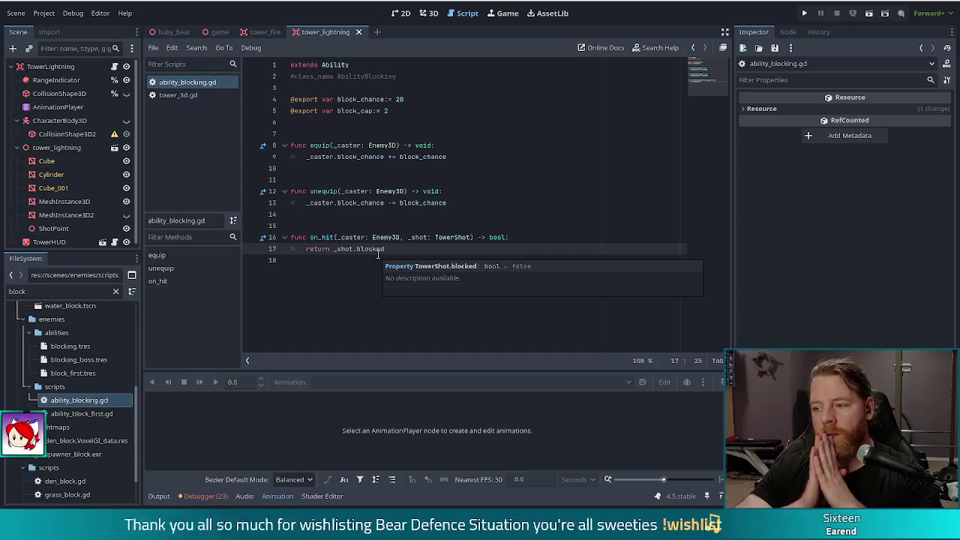
{"action": "mouse_move", "coordinate": [401, 248]}
{"action": "left_mouse_down"}
{"action": "mouse_move", "coordinate": [299, 239]}
{"action": "mouse_move", "coordinate": [290, 227]}
{"action": "mouse_move", "coordinate": [292, 242]}
{"action": "left_mouse_up"}
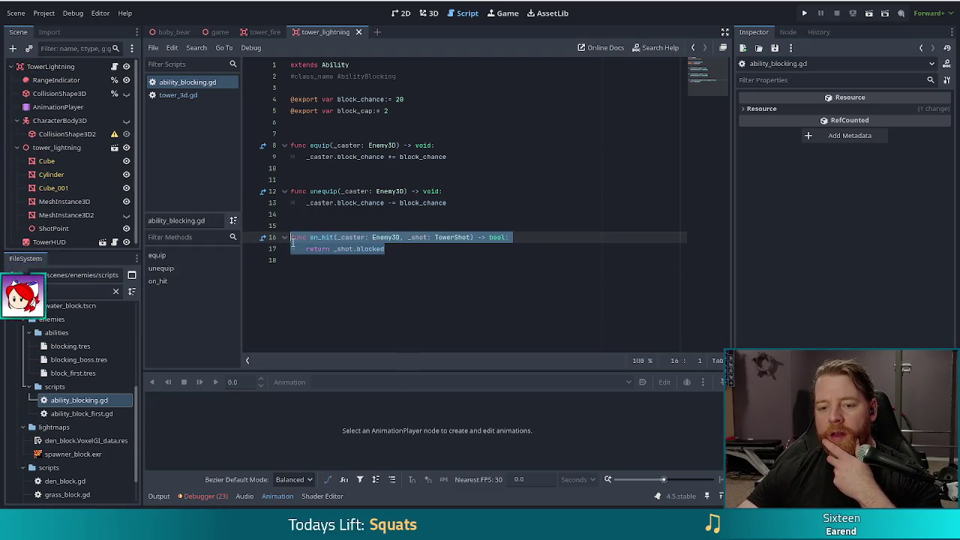
{"action": "left_click", "coordinate": [407, 248]}
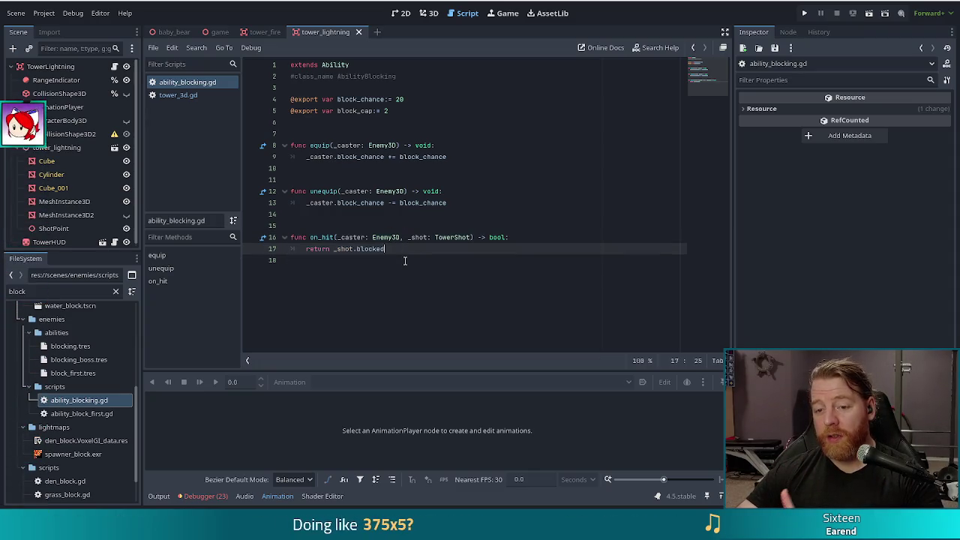
{"action": "left_click", "coordinate": [323, 237]}
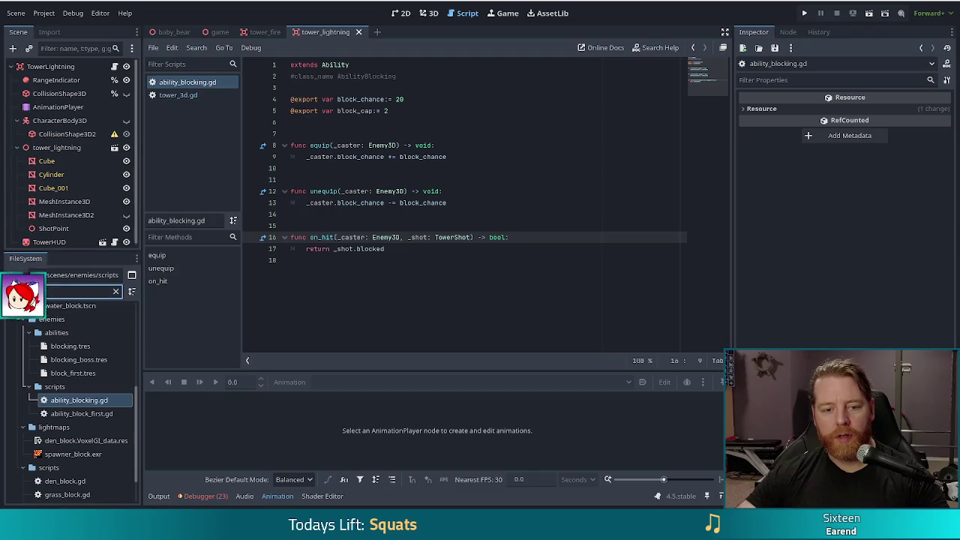
- Filter FileSystem for 'enemy_3', open enemy_3d.gd, and find its on_hit call at line 468
{"action": "type", "text": "enemy"}
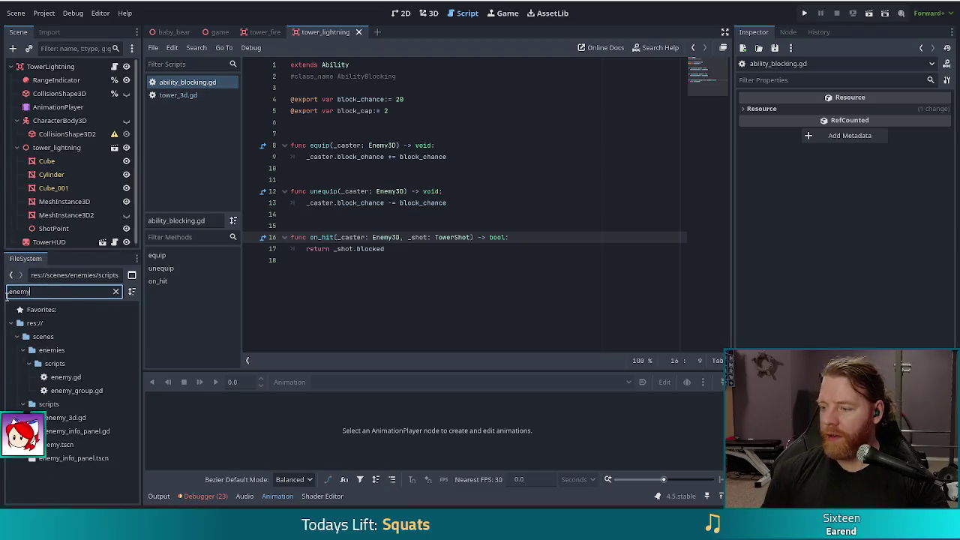
{"action": "type", "text": "_3"}
{"action": "double_click", "coordinate": [64, 363]}
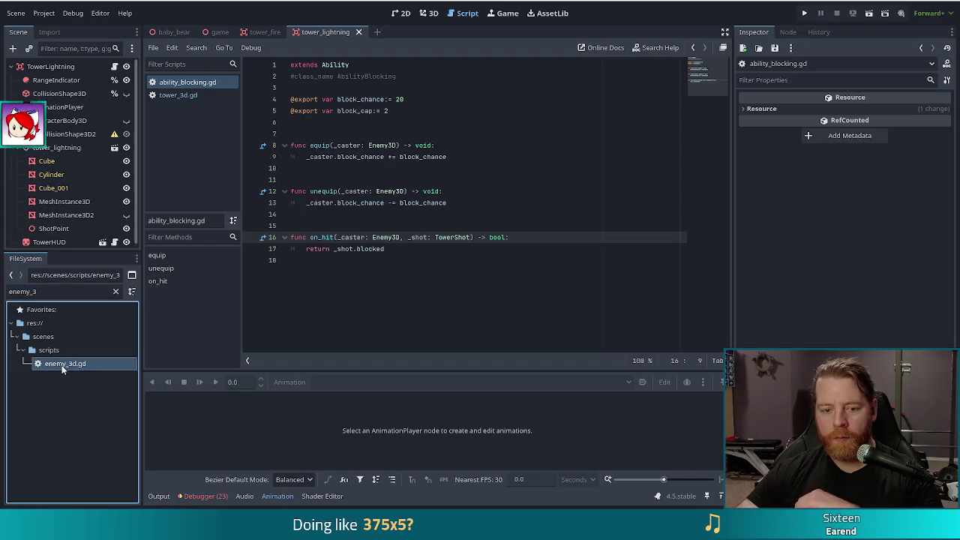
{"action": "left_click", "coordinate": [473, 156]}
{"action": "key", "text": "ctrl+f"}
{"action": "type", "text": "on"}
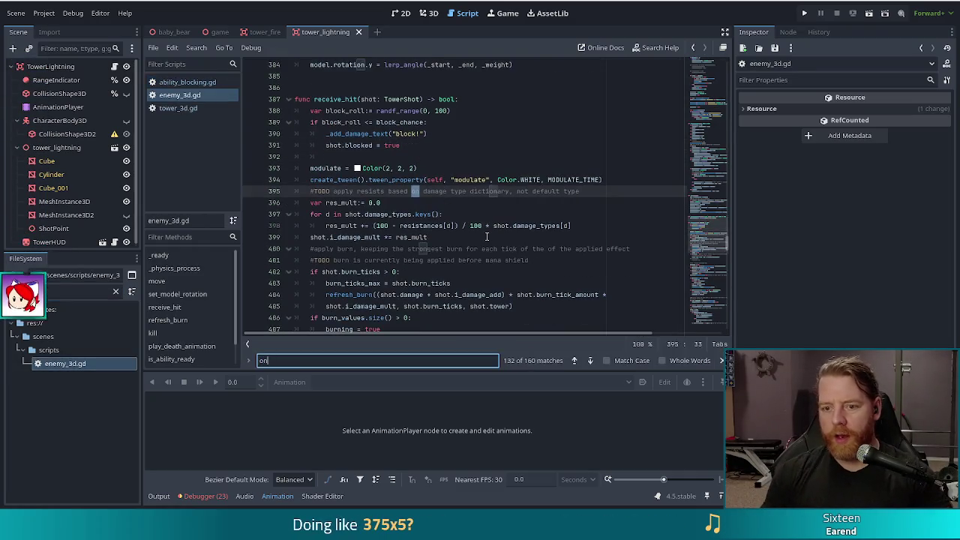
{"action": "type", "text": "_hit"}
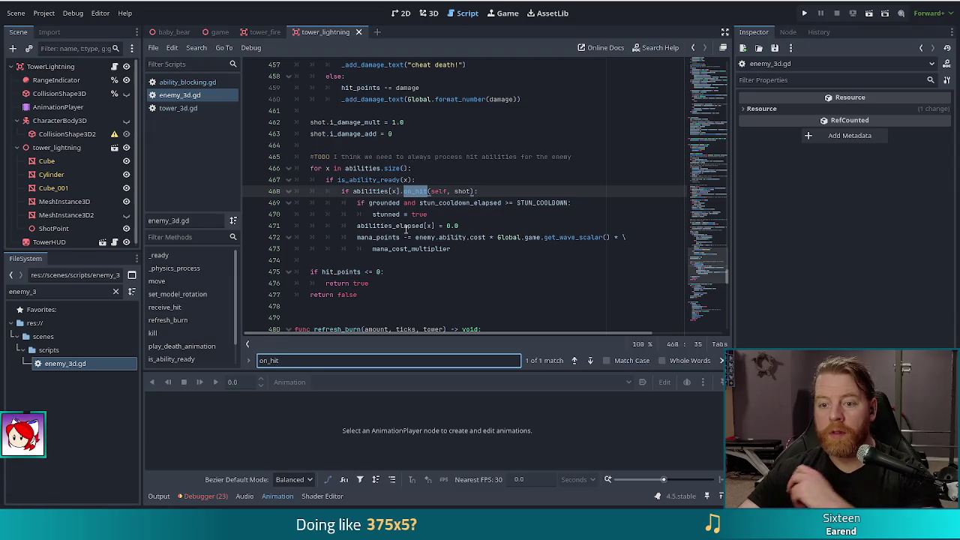
{"action": "left_click", "coordinate": [425, 215]}
{"action": "key", "text": "shift+Down"}
{"action": "key", "text": "shift+Down"}
{"action": "key", "text": "shift+Down"}
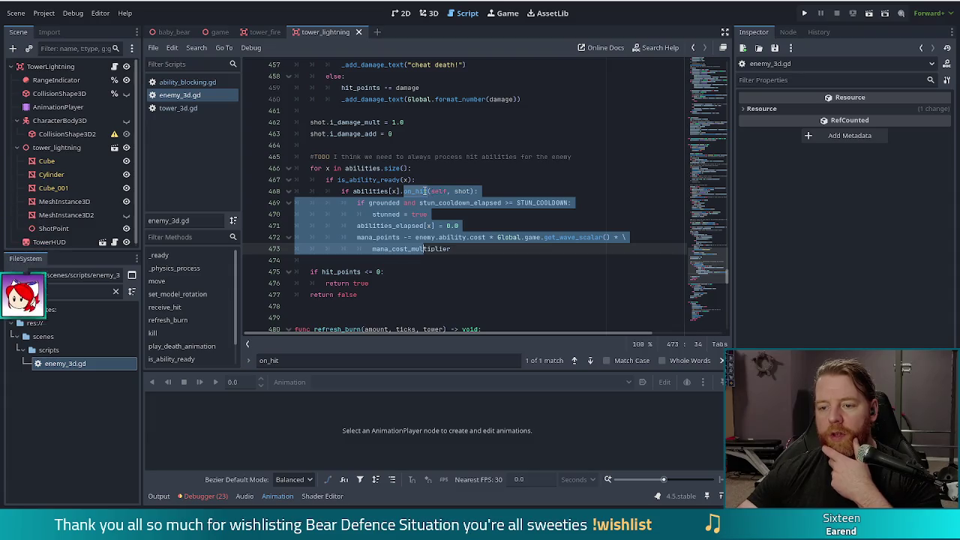
{"action": "left_click", "coordinate": [424, 191]}
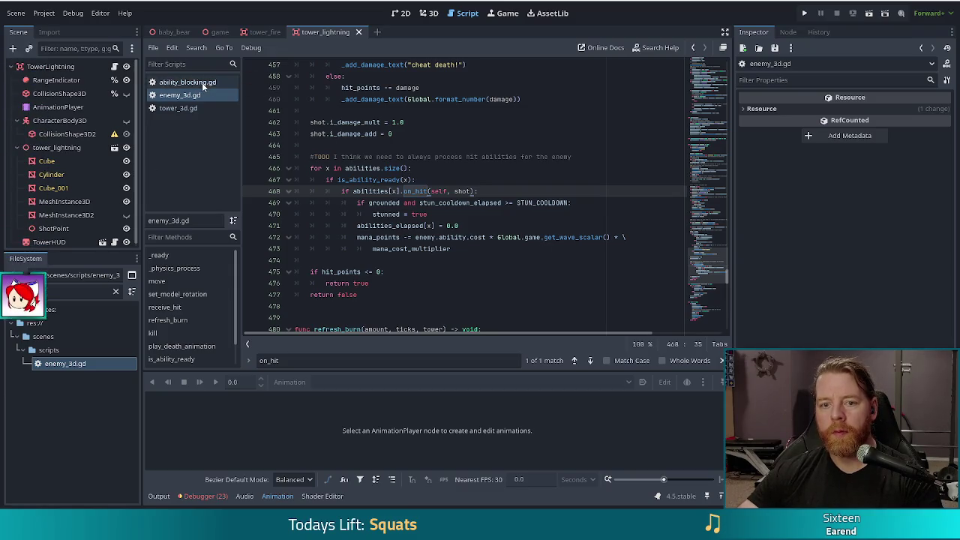
{"action": "left_click", "coordinate": [202, 82]}
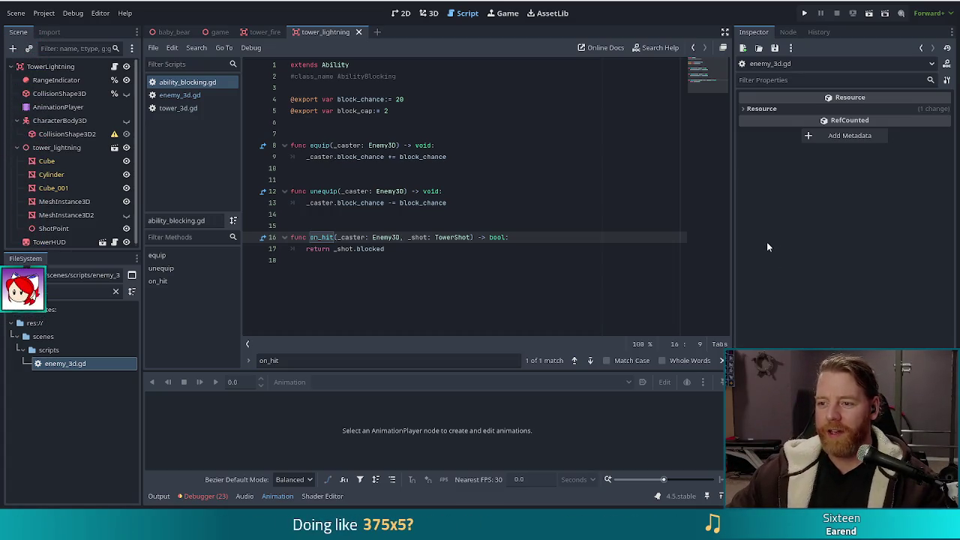
- Place the caret on the empty line after on_hit in ability_blocking.gd
{"action": "left_click", "coordinate": [425, 260]}
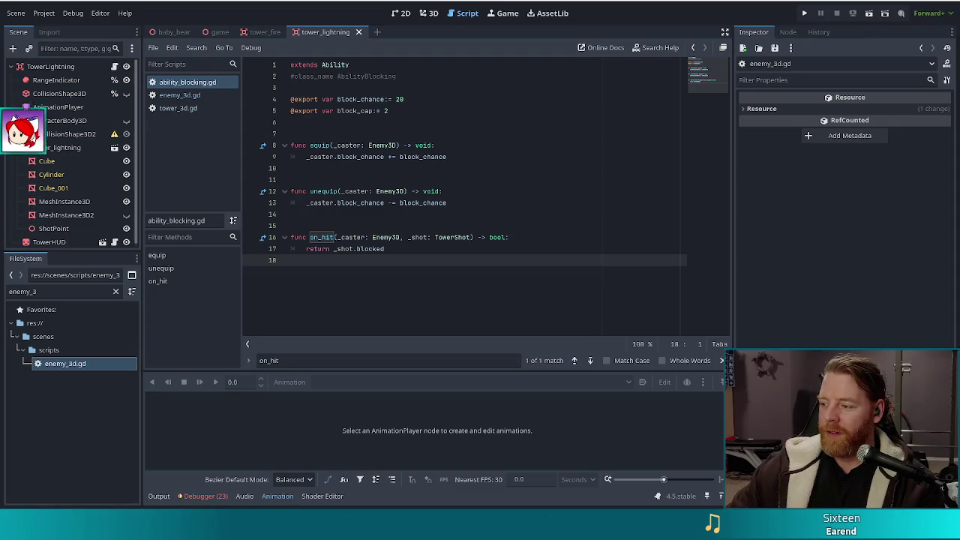
{"action": "left_click", "coordinate": [474, 194]}
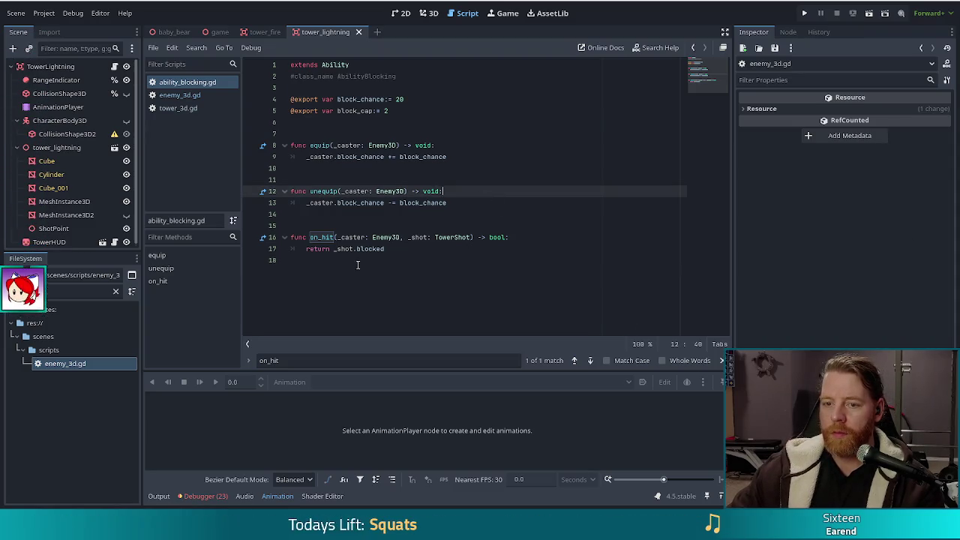
{"action": "left_click", "coordinate": [409, 114]}
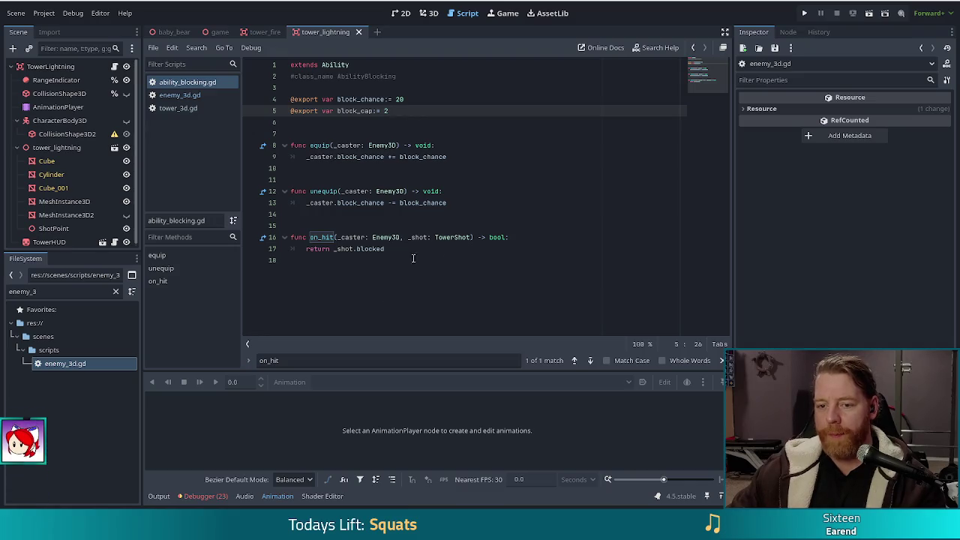
{"action": "left_click", "coordinate": [437, 246]}
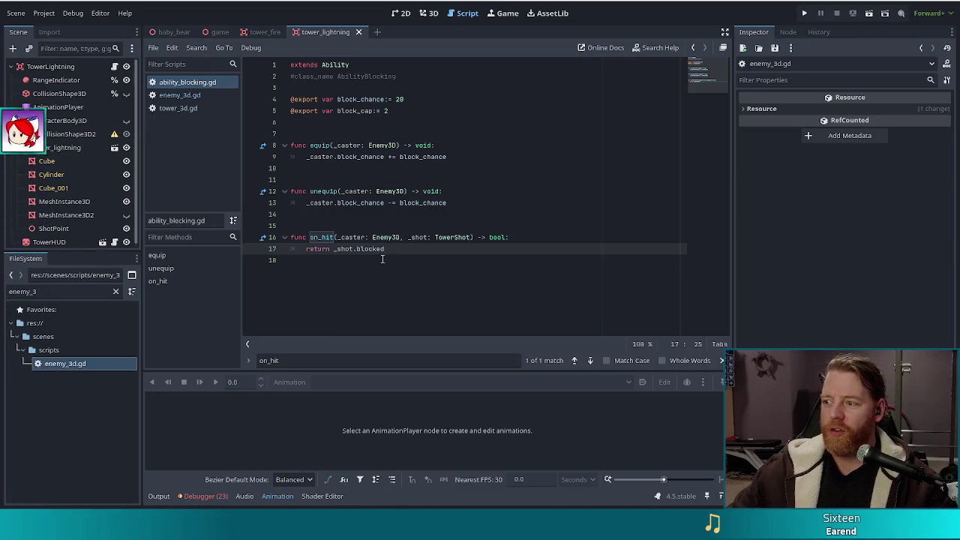
{"action": "mouse_move", "coordinate": [371, 249]}
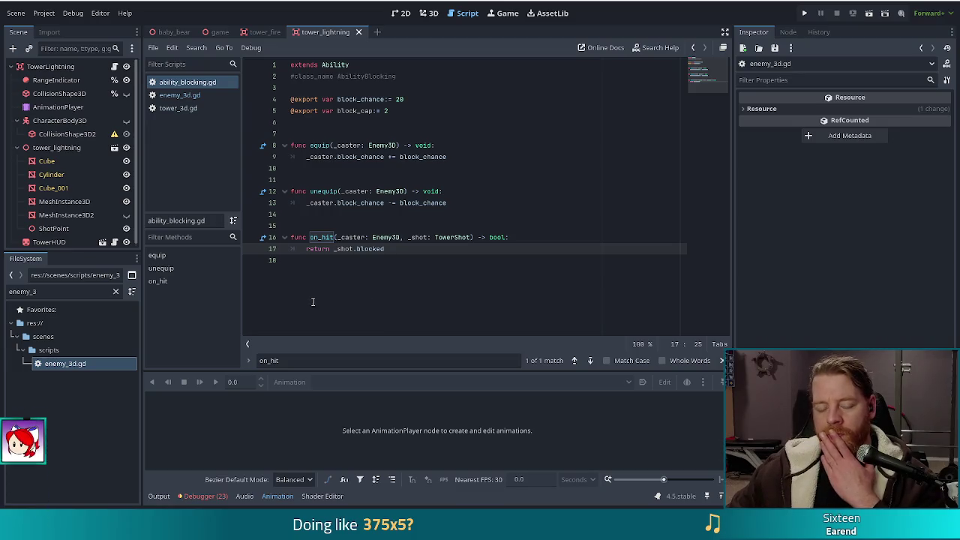
{"action": "left_click", "coordinate": [51, 291]}
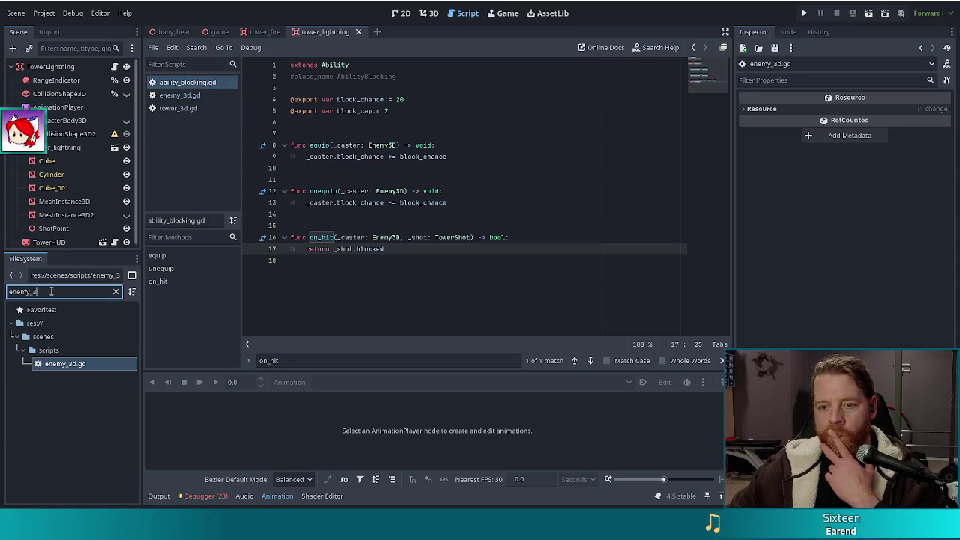
{"action": "left_click", "coordinate": [407, 123]}
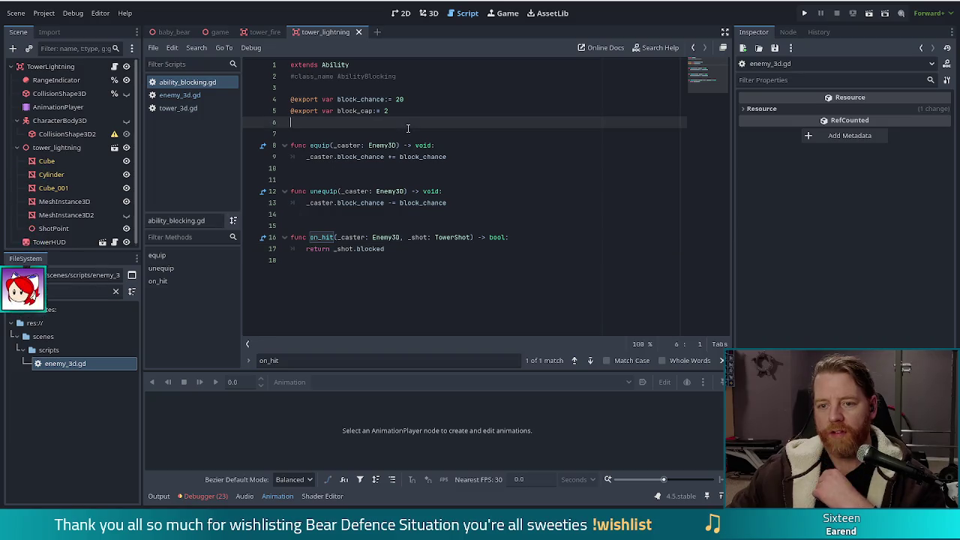
{"action": "left_click", "coordinate": [397, 110]}
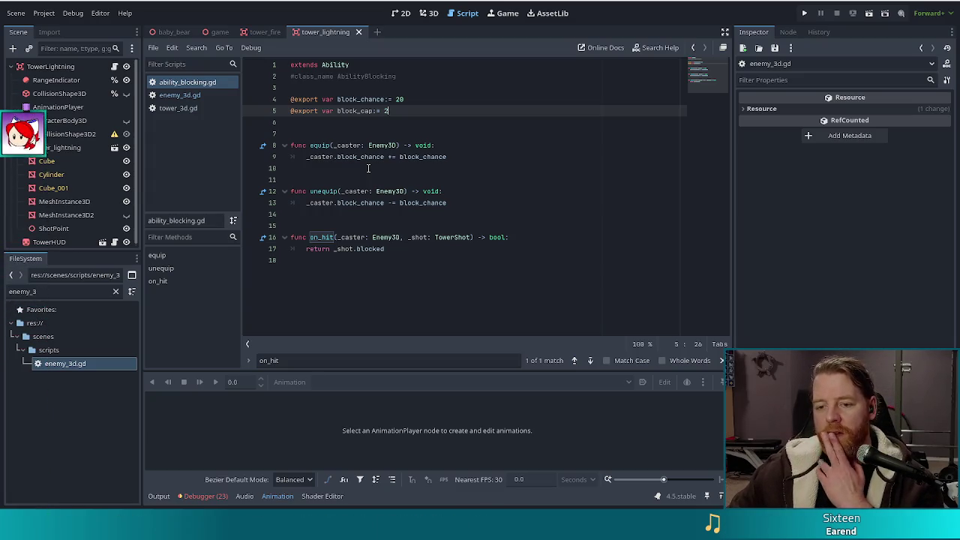
{"action": "mouse_move", "coordinate": [438, 250]}
{"action": "left_mouse_down"}
{"action": "mouse_move", "coordinate": [310, 238]}
{"action": "mouse_move", "coordinate": [305, 249]}
{"action": "left_mouse_up"}
{"action": "left_click", "coordinate": [417, 239]}
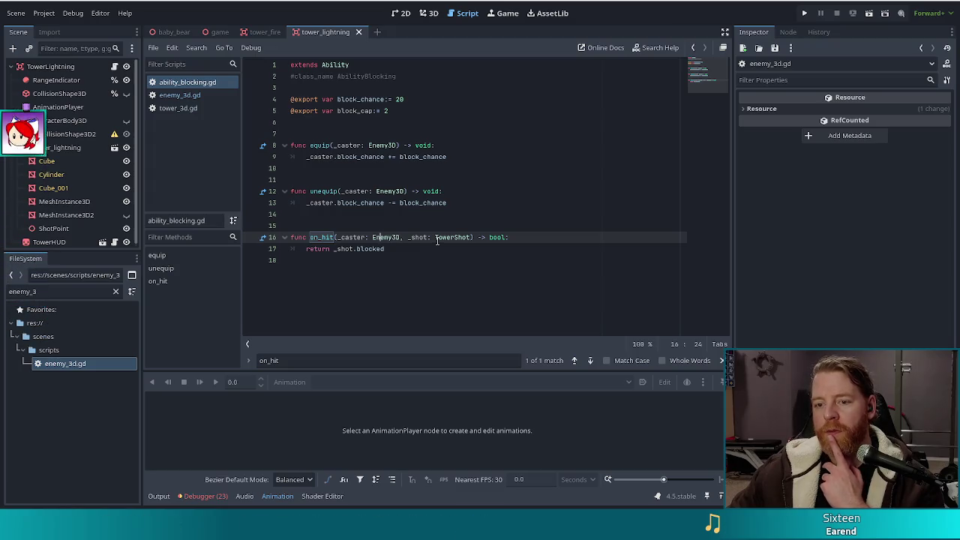
{"action": "left_click", "coordinate": [191, 101]}
- Trace enemy_3d.gd's on_hit call to the is_ability_ready definition, then bring up tower_3d.gd
{"action": "left_click", "coordinate": [504, 216]}
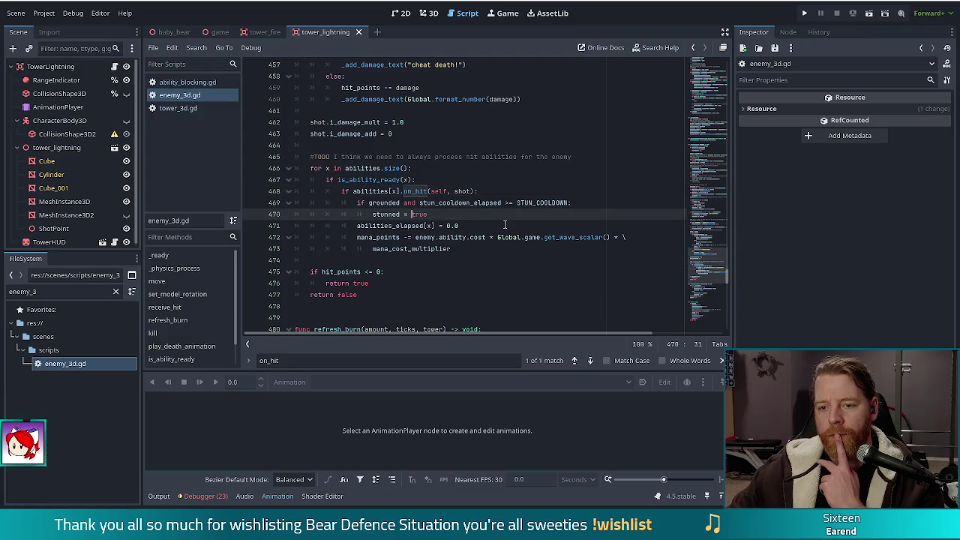
{"action": "left_click", "coordinate": [358, 191]}
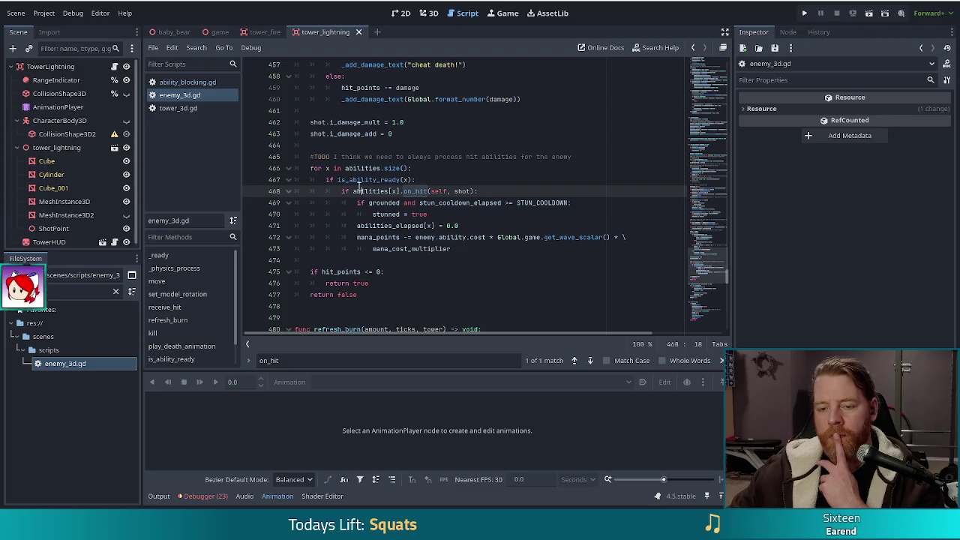
{"action": "key", "text": "Up"}
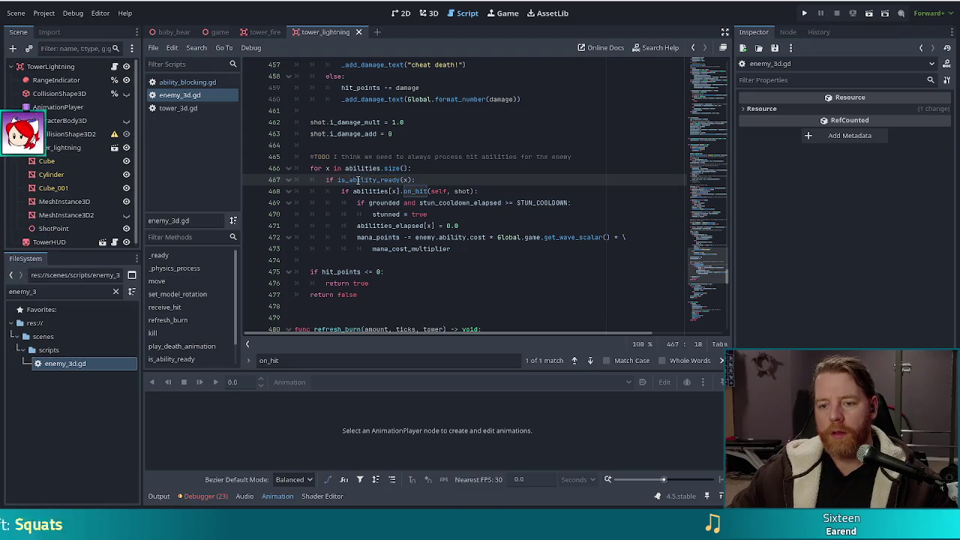
{"action": "left_click", "coordinate": [361, 180], "text": "ctrl"}
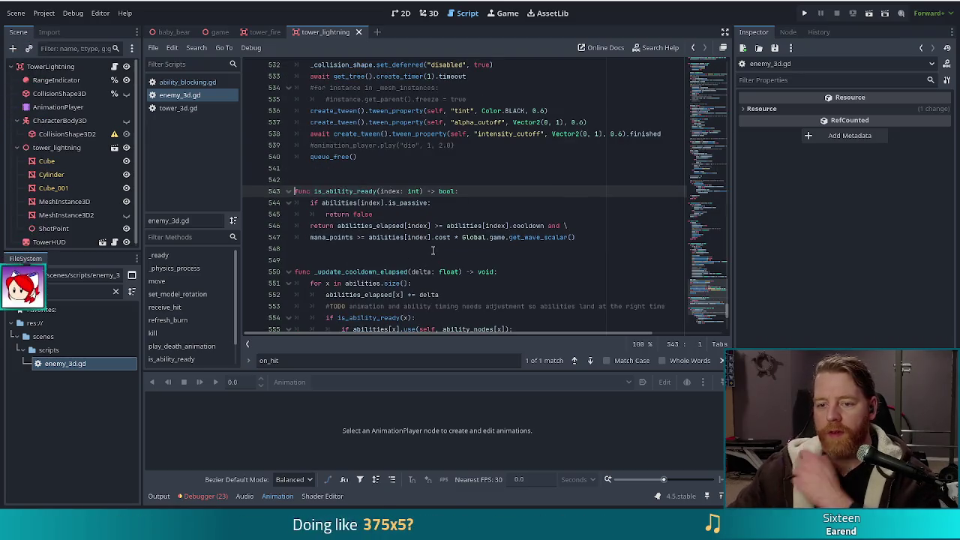
{"action": "left_click", "coordinate": [403, 216]}
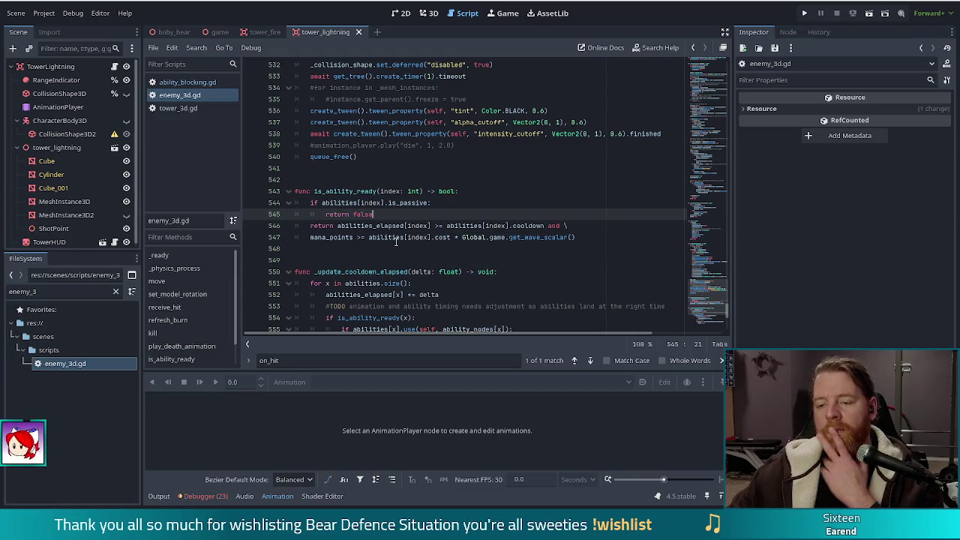
{"action": "left_click", "coordinate": [189, 109]}
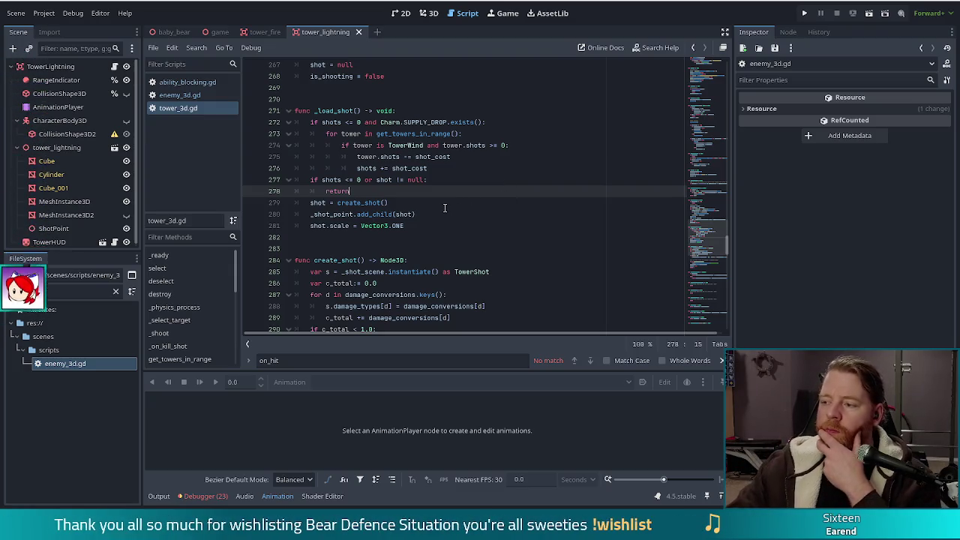
- Scroll through tower_3d.gd's shot, targeting and range code down to process_resource
{"action": "left_click", "coordinate": [429, 168]}
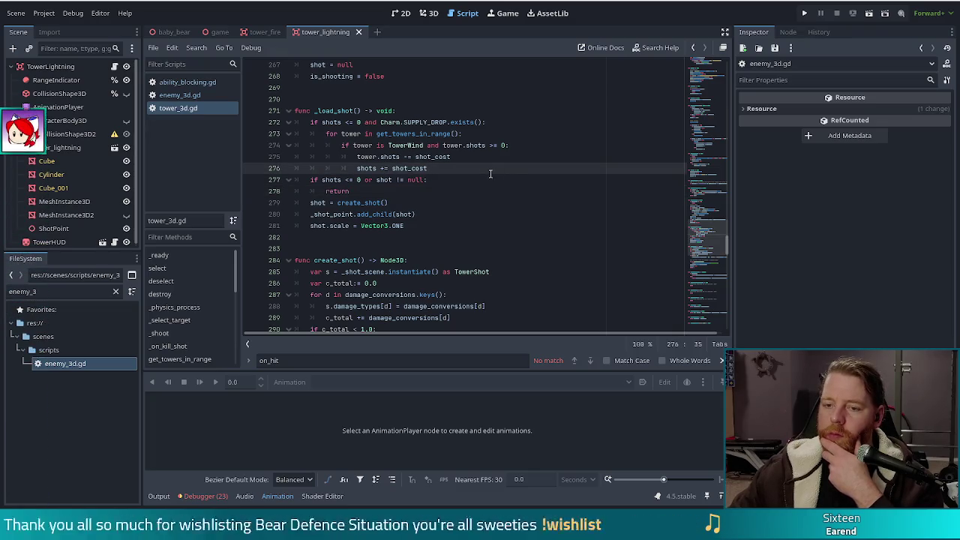
{"action": "scroll", "coordinate": [487, 178], "scroll_direction": "down", "scroll_amount": 2}
{"action": "scroll", "coordinate": [471, 177], "scroll_direction": "down", "scroll_amount": 2}
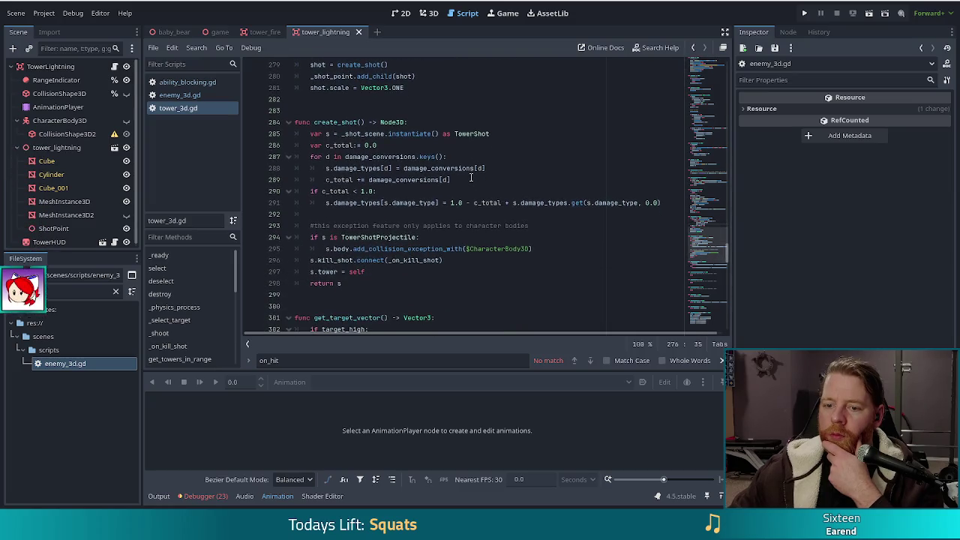
{"action": "scroll", "coordinate": [471, 177], "scroll_direction": "down", "scroll_amount": 5}
{"action": "scroll", "coordinate": [471, 177], "scroll_direction": "up", "scroll_amount": 13}
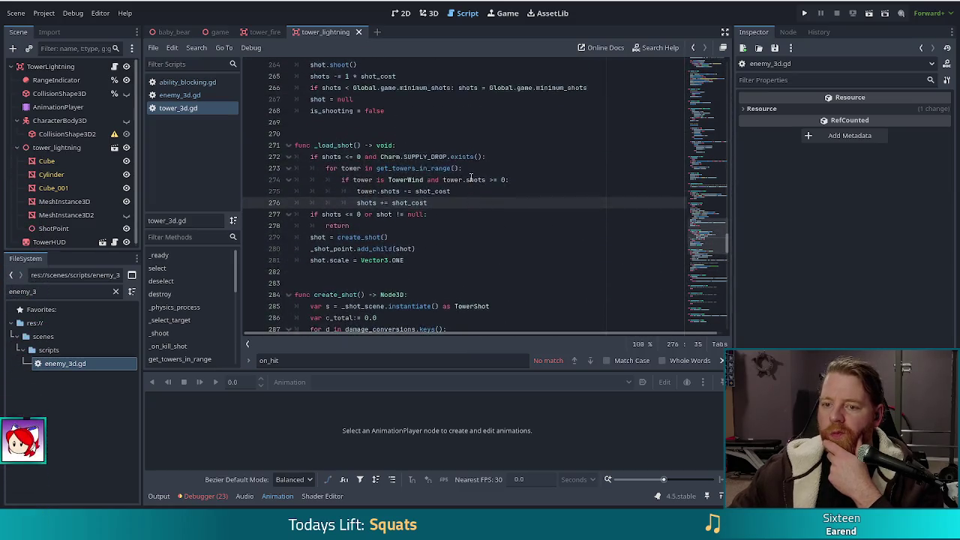
{"action": "scroll", "coordinate": [471, 177], "scroll_direction": "up", "scroll_amount": 4}
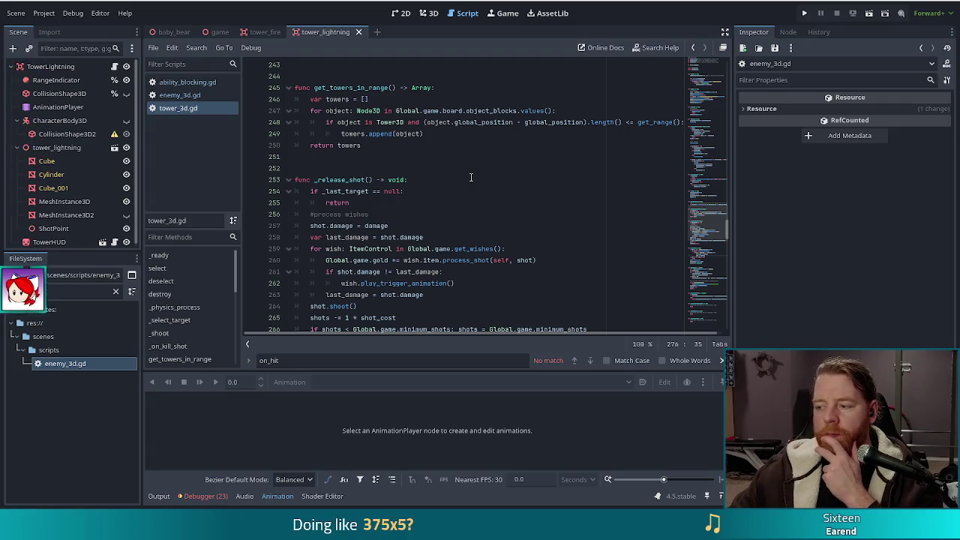
{"action": "scroll", "coordinate": [436, 229], "scroll_direction": "down", "scroll_amount": 3}
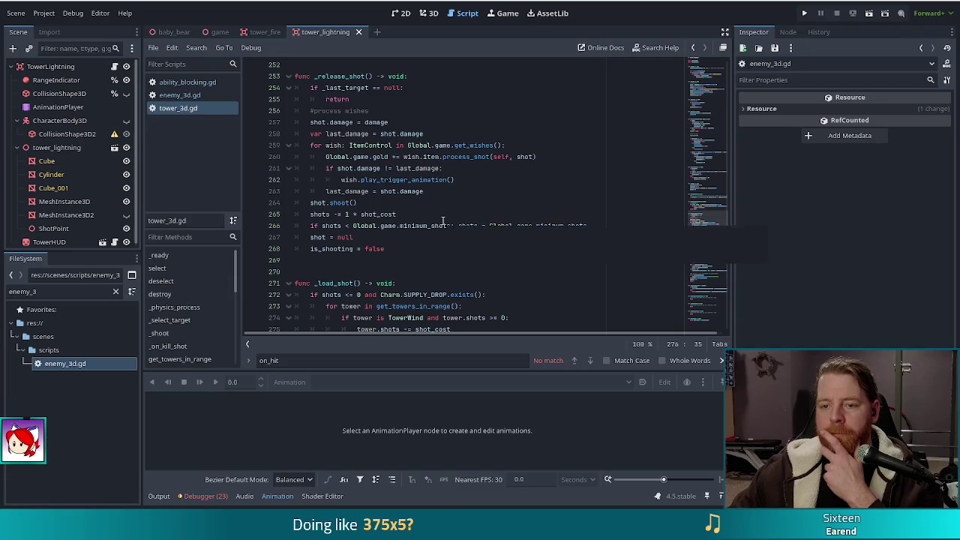
{"action": "scroll", "coordinate": [443, 220], "scroll_direction": "down", "scroll_amount": 7}
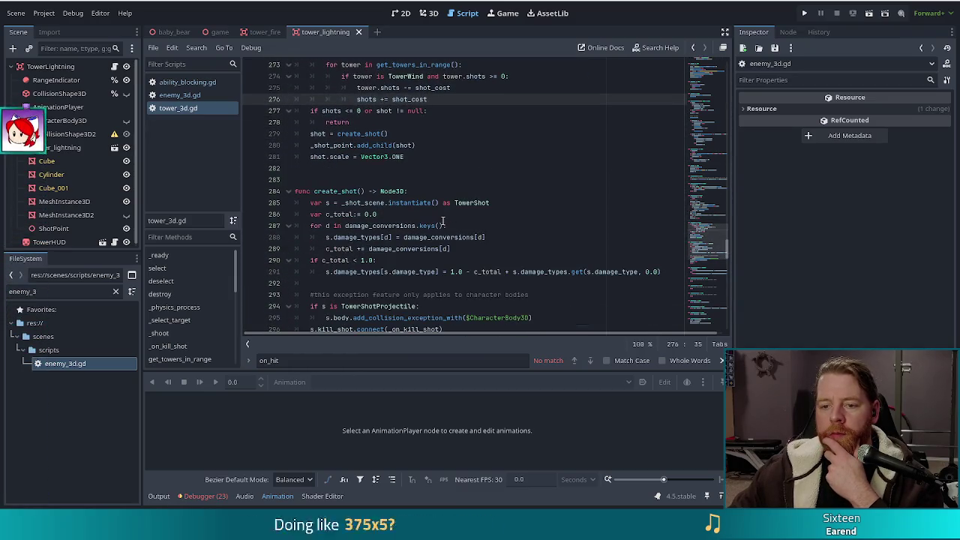
{"action": "scroll", "coordinate": [442, 221], "scroll_direction": "down", "scroll_amount": 10}
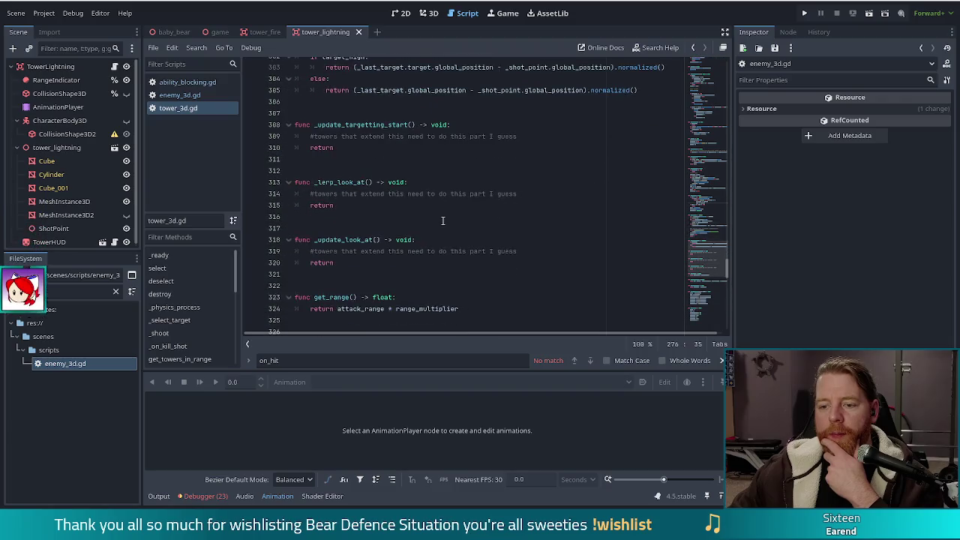
{"action": "scroll", "coordinate": [441, 219], "scroll_direction": "down", "scroll_amount": 7}
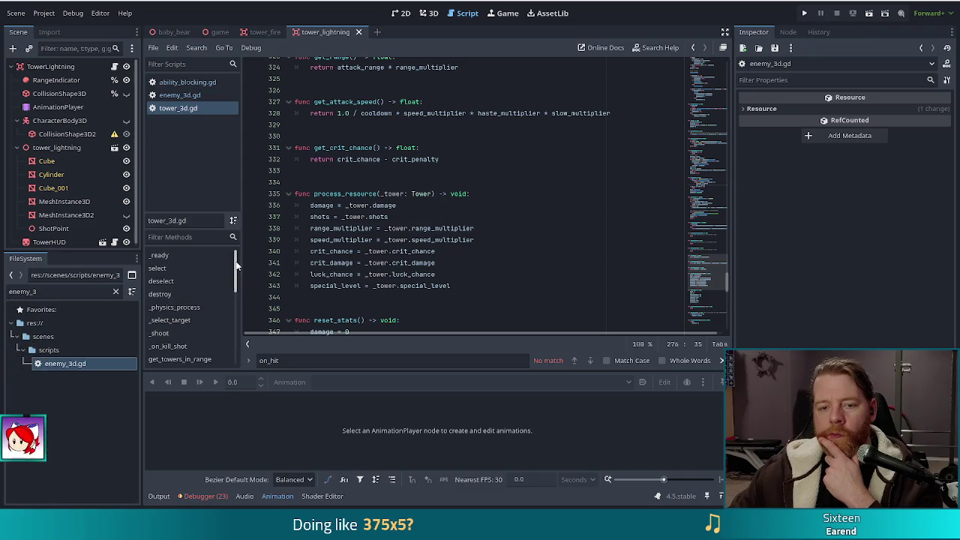
{"action": "left_click", "coordinate": [188, 82]}
- Inspect the base on_hit in ability.gd, then return to enemy_3d.gd's is_ability_ready
{"action": "left_click", "coordinate": [337, 65], "text": "ctrl"}
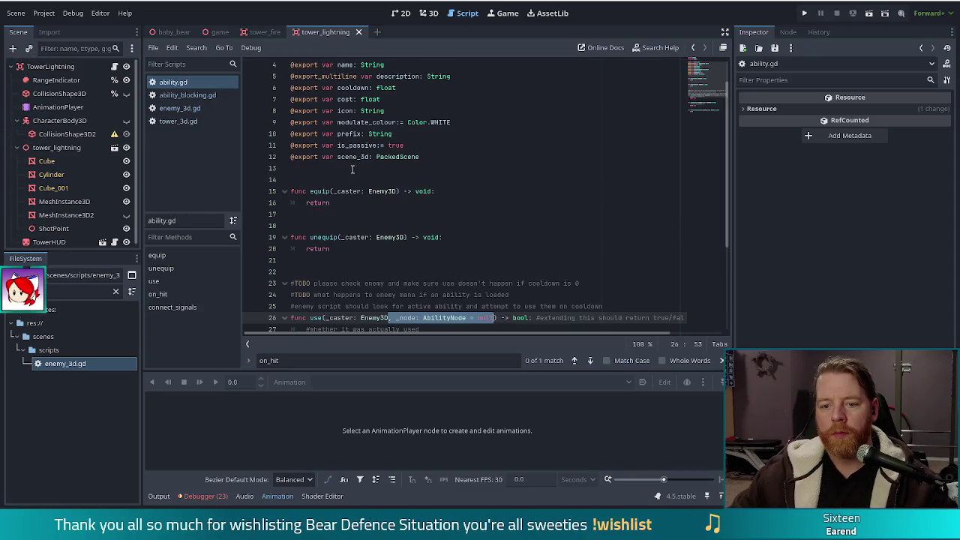
{"action": "left_click", "coordinate": [361, 259]}
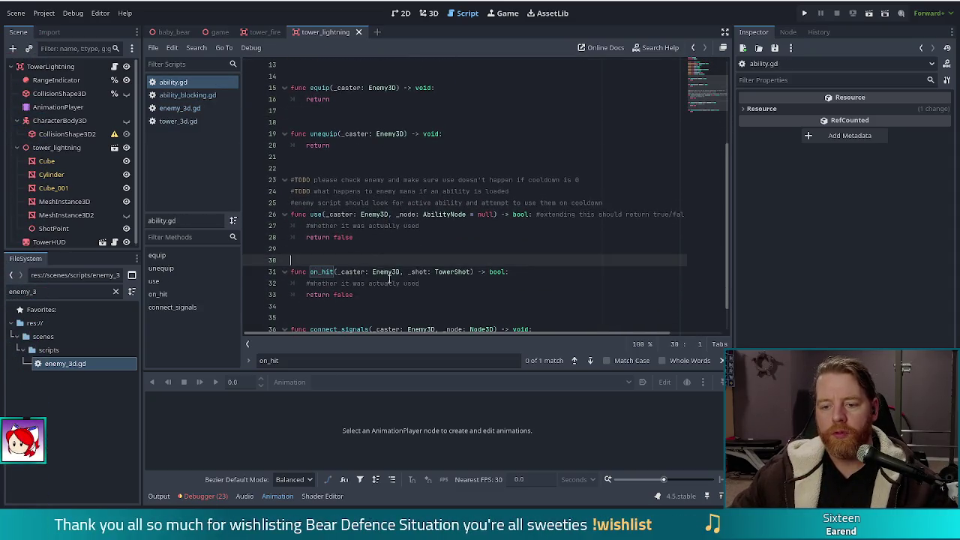
{"action": "left_click", "coordinate": [387, 284]}
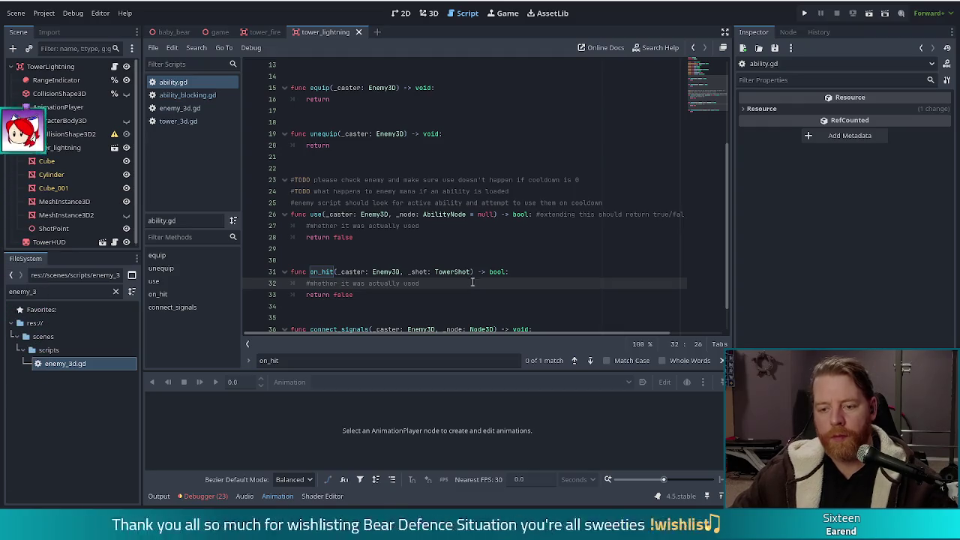
{"action": "left_click", "coordinate": [360, 272]}
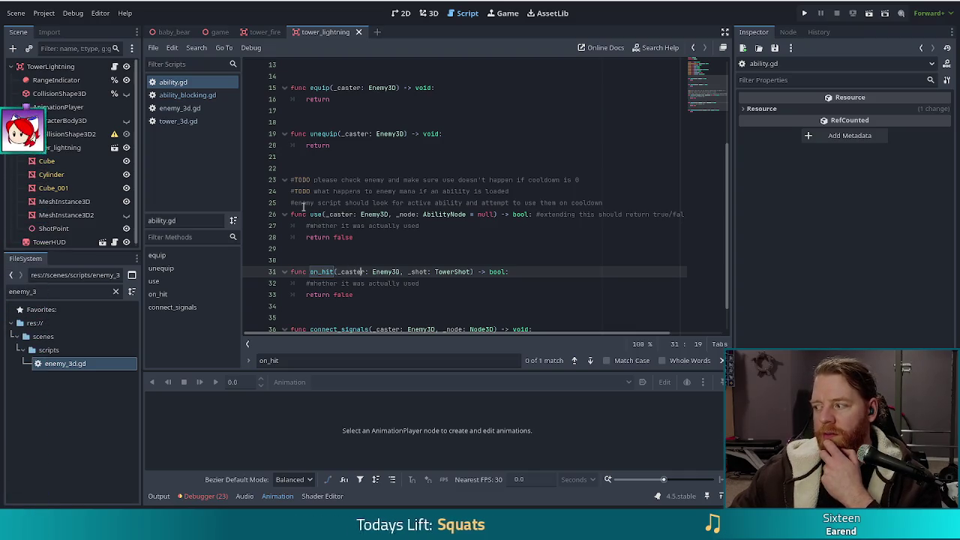
{"action": "left_click", "coordinate": [172, 110]}
{"action": "left_click", "coordinate": [401, 225]}
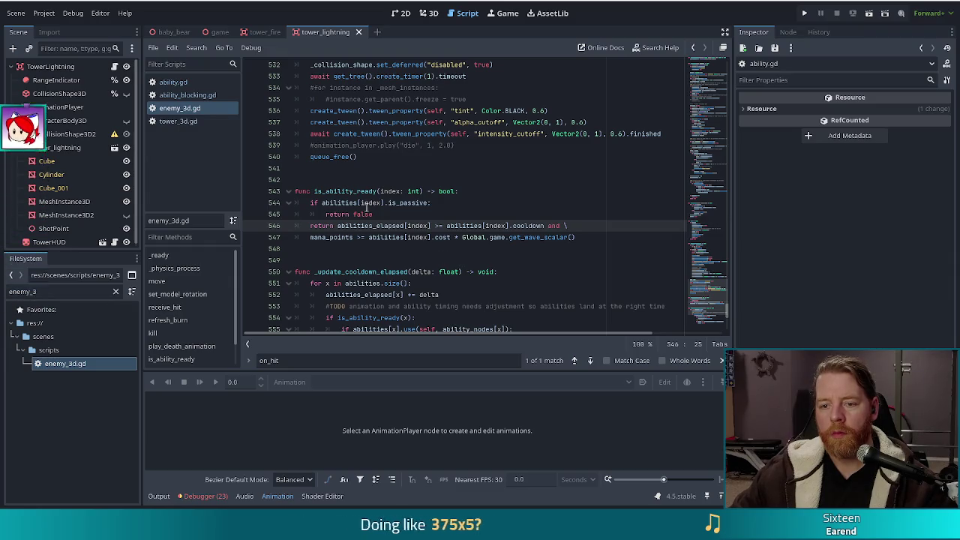
- Review is_ability_ready's passive, cooldown and mana-cost checks, then search for on_hit
{"action": "mouse_move", "coordinate": [405, 203]}
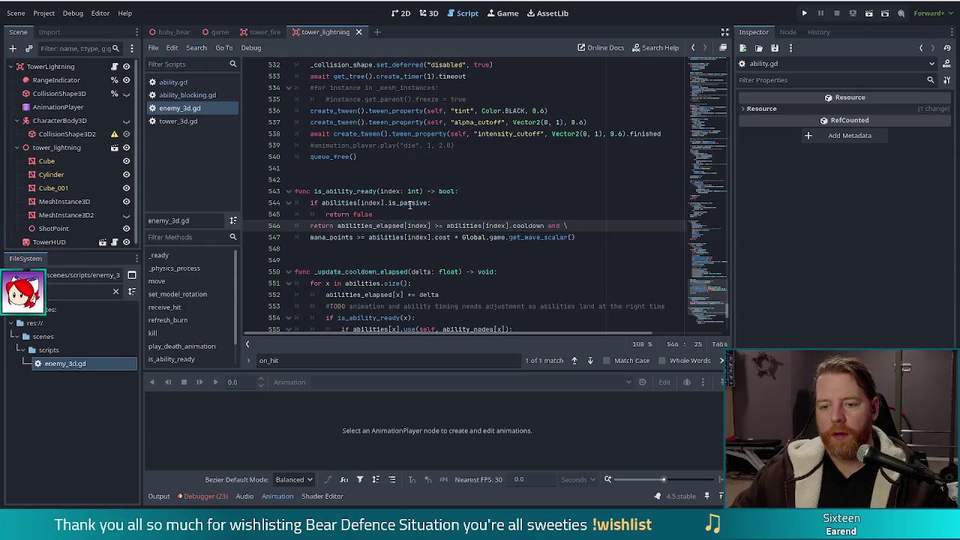
{"action": "left_click", "coordinate": [384, 214]}
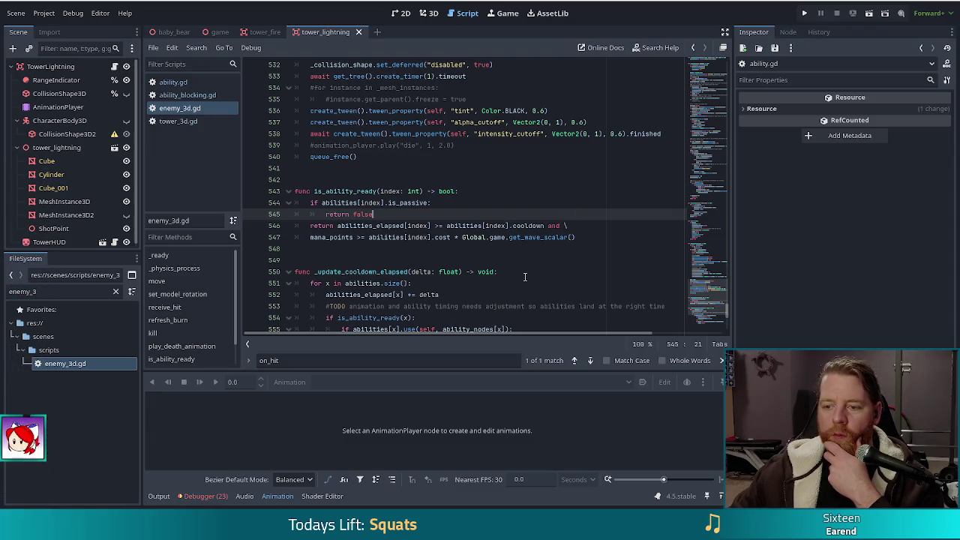
{"action": "left_click", "coordinate": [465, 238]}
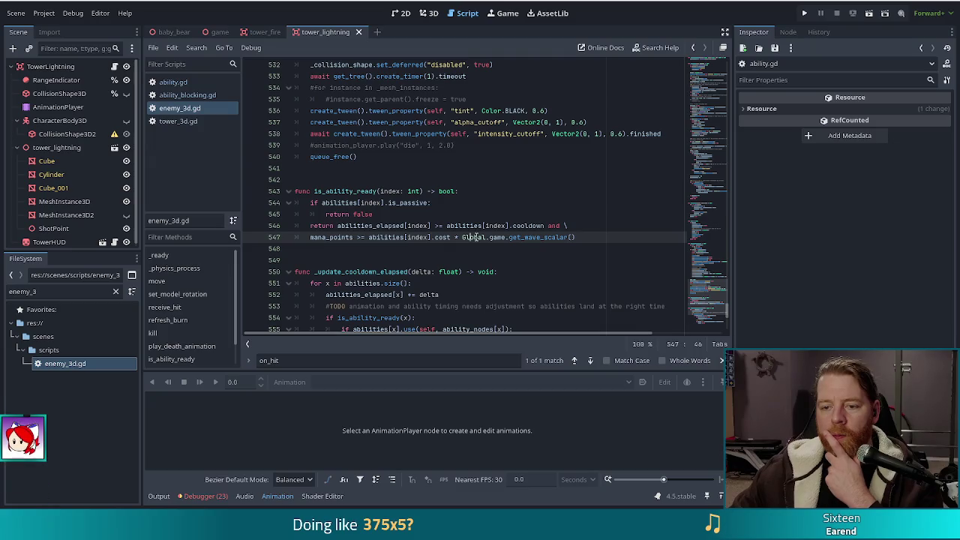
{"action": "left_click_drag", "start_coordinate": [349, 202], "coordinate": [356, 214]}
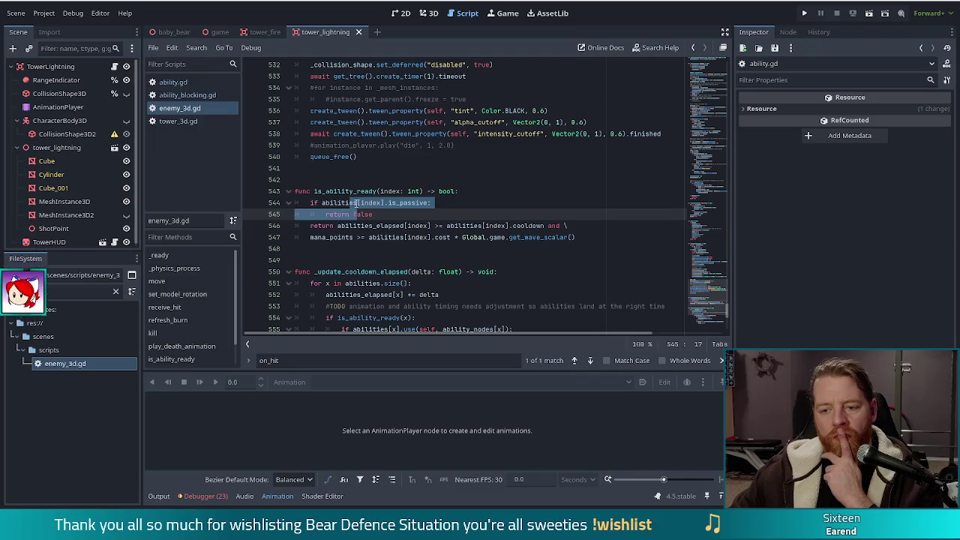
{"action": "mouse_move", "coordinate": [356, 203]}
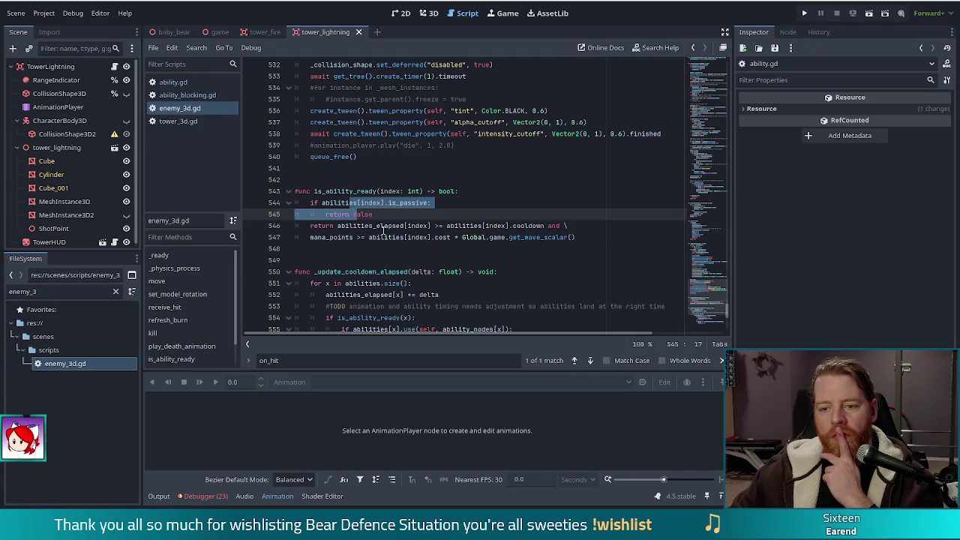
{"action": "mouse_move", "coordinate": [411, 225]}
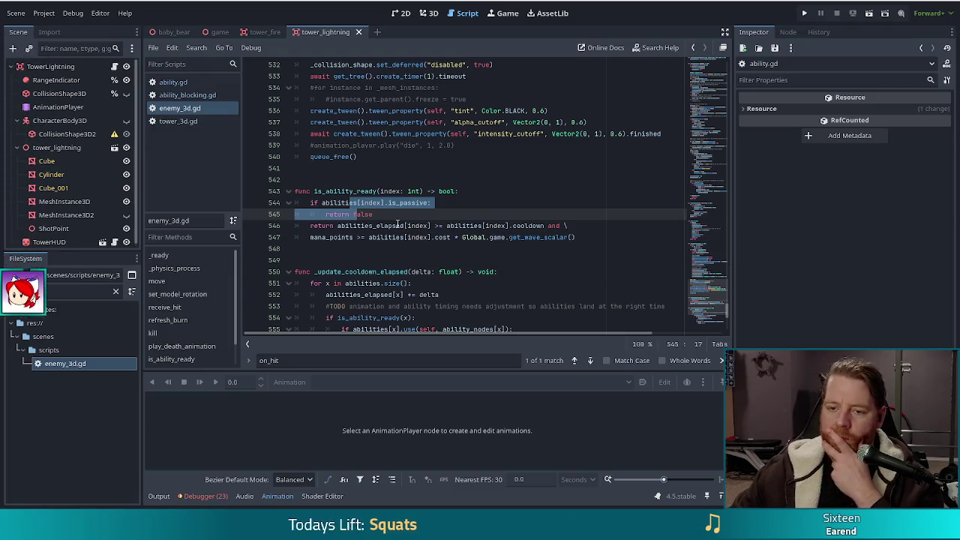
{"action": "left_click", "coordinate": [393, 213]}
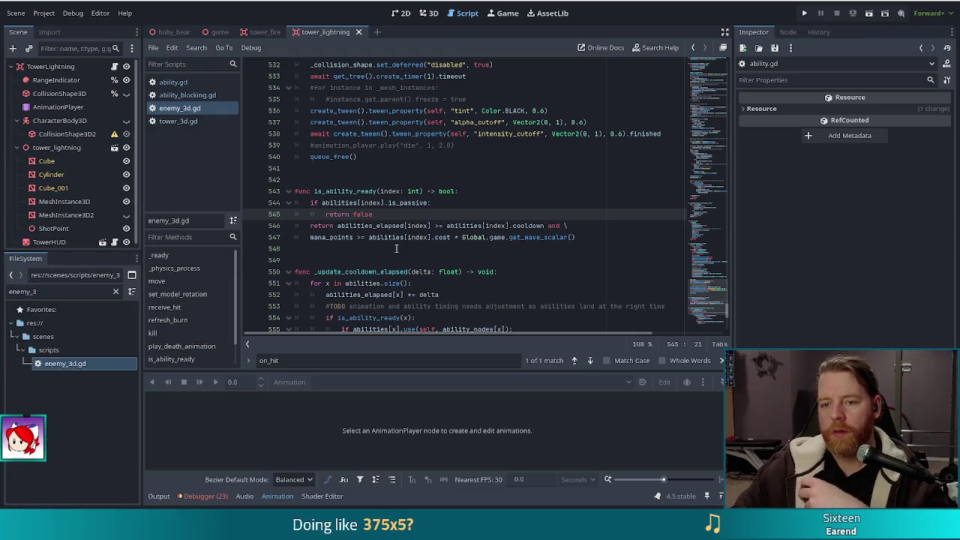
{"action": "left_click", "coordinate": [425, 191]}
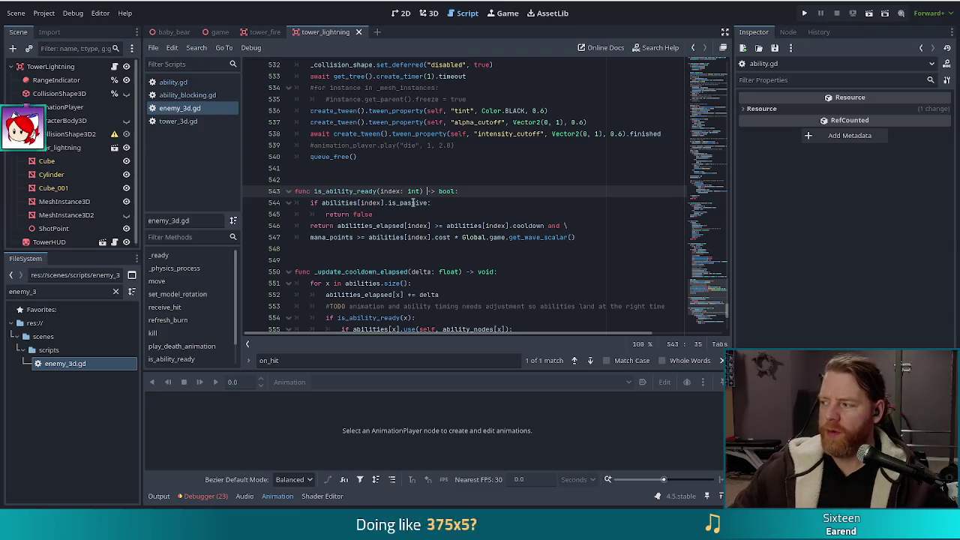
{"action": "mouse_move", "coordinate": [411, 203]}
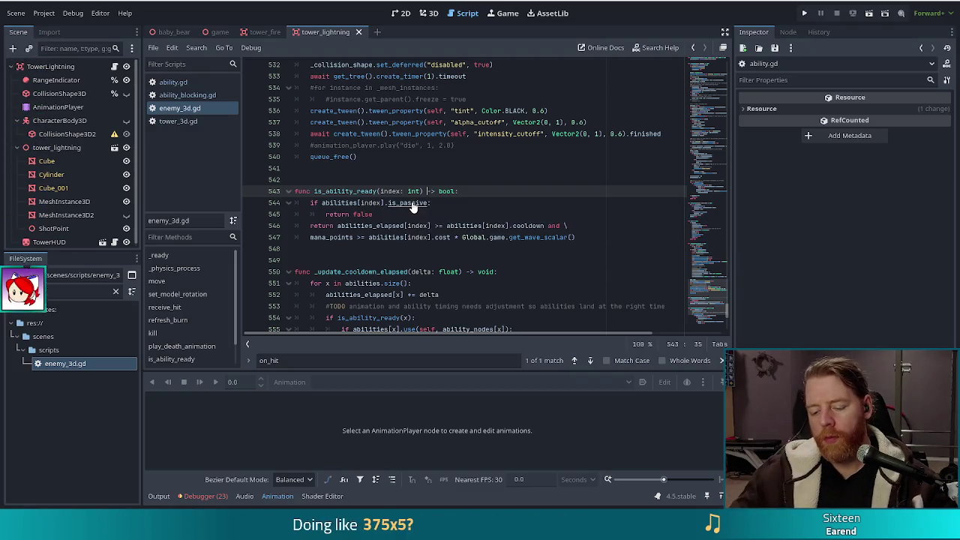
{"action": "key", "text": "ctrl+f"}
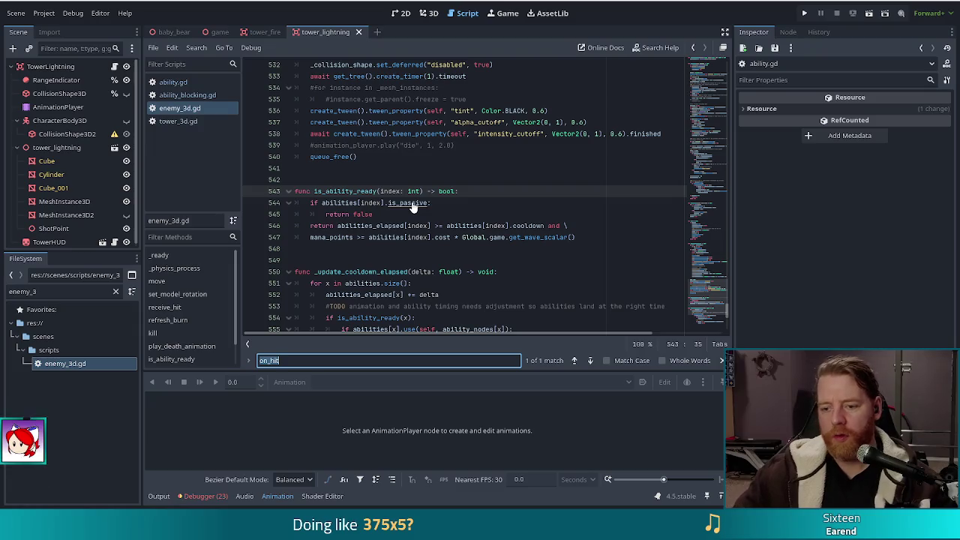
- Comment out the is_ability_ready check on line 467, dedent lines 468-473, and save
{"action": "left_click", "coordinate": [589, 360]}
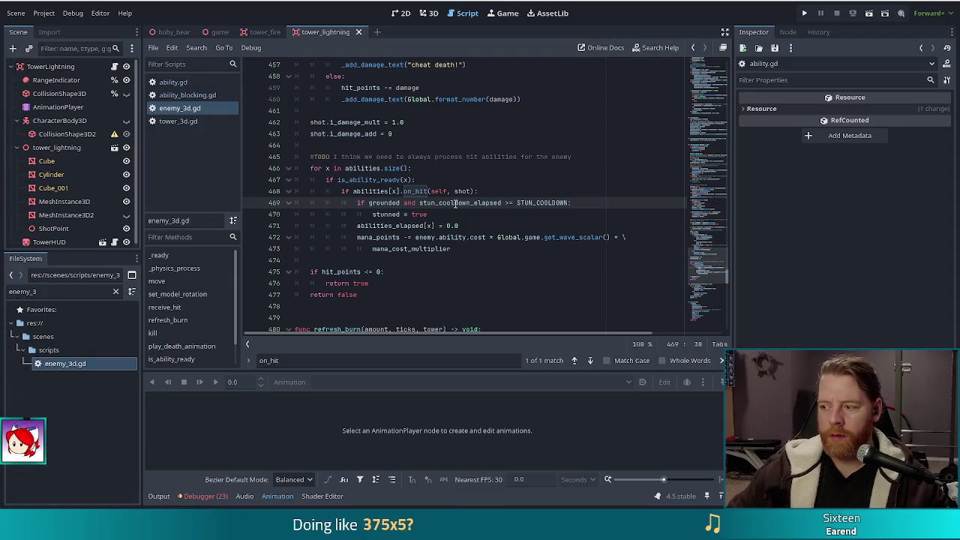
{"action": "mouse_move", "coordinate": [455, 203]}
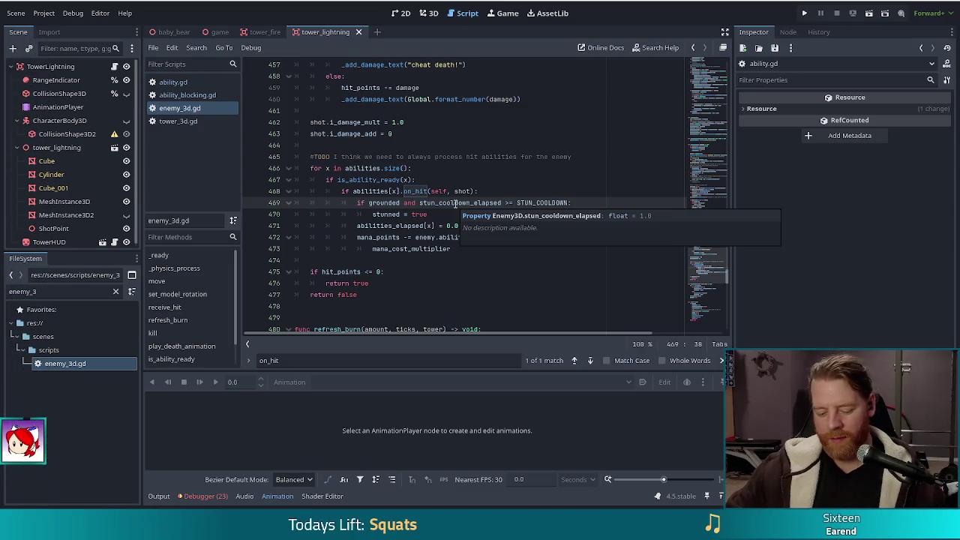
{"action": "key", "text": "Up"}
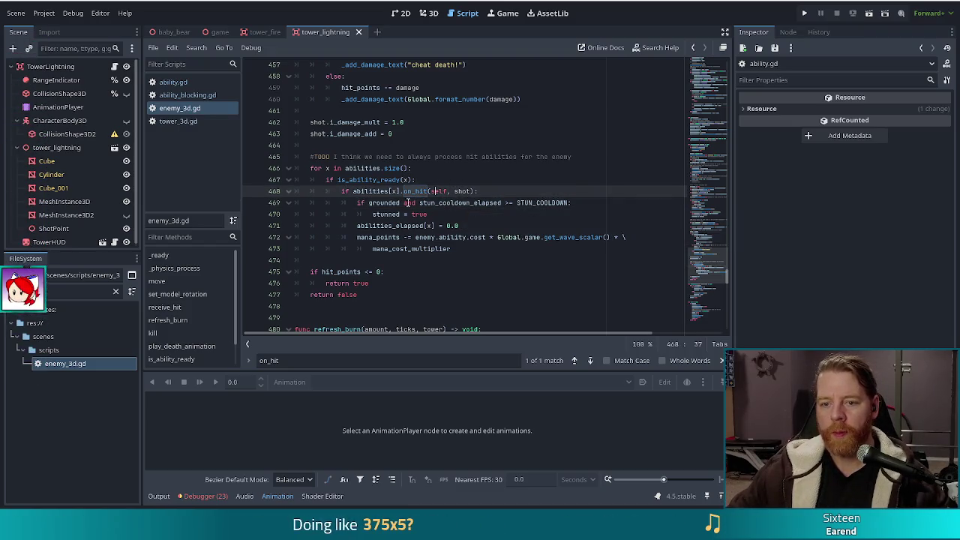
{"action": "key", "text": "Up"}
{"action": "key", "text": "Home"}
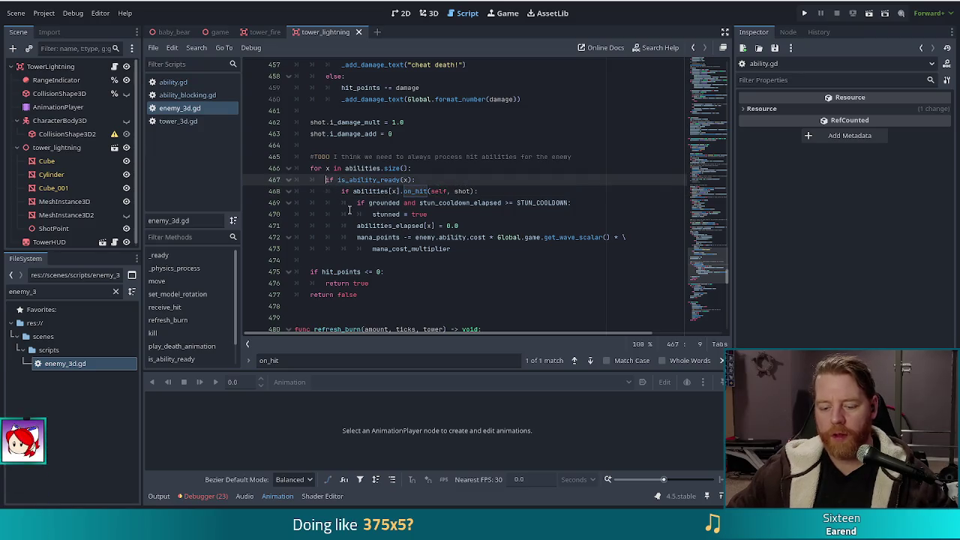
{"action": "key", "text": "ctrl+k"}
{"action": "left_click_drag", "start_coordinate": [381, 191], "coordinate": [387, 248]}
{"action": "key", "text": "shift+Tab"}
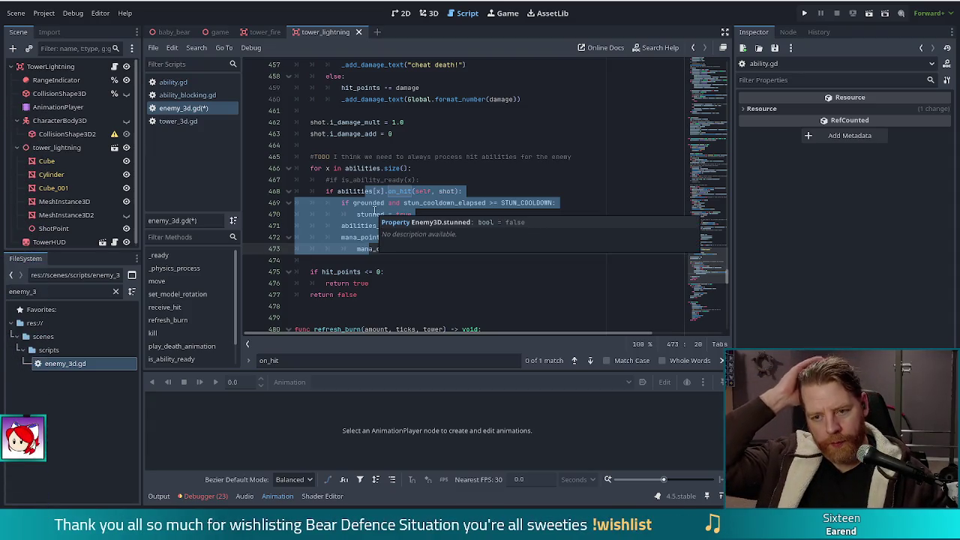
{"action": "left_click", "coordinate": [414, 191]}
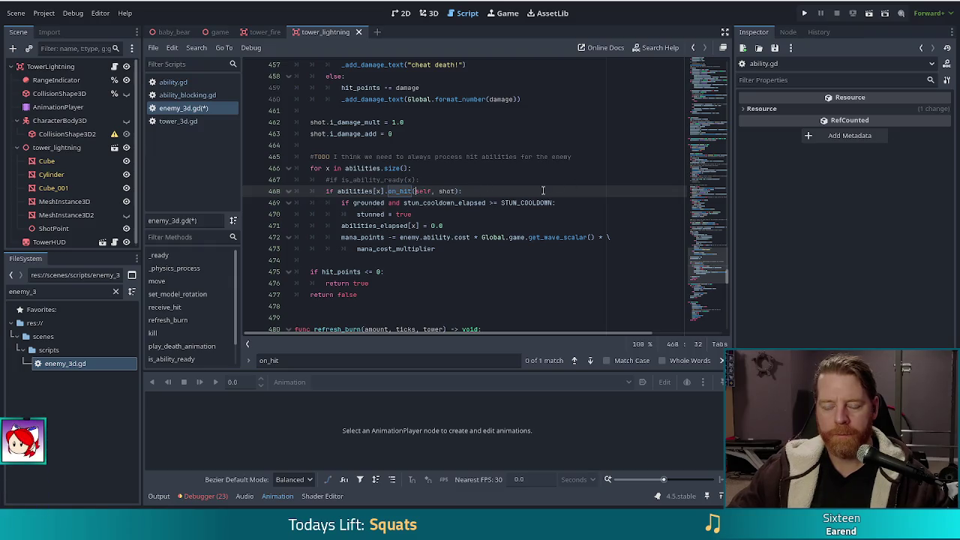
{"action": "key", "text": "ctrl+s"}
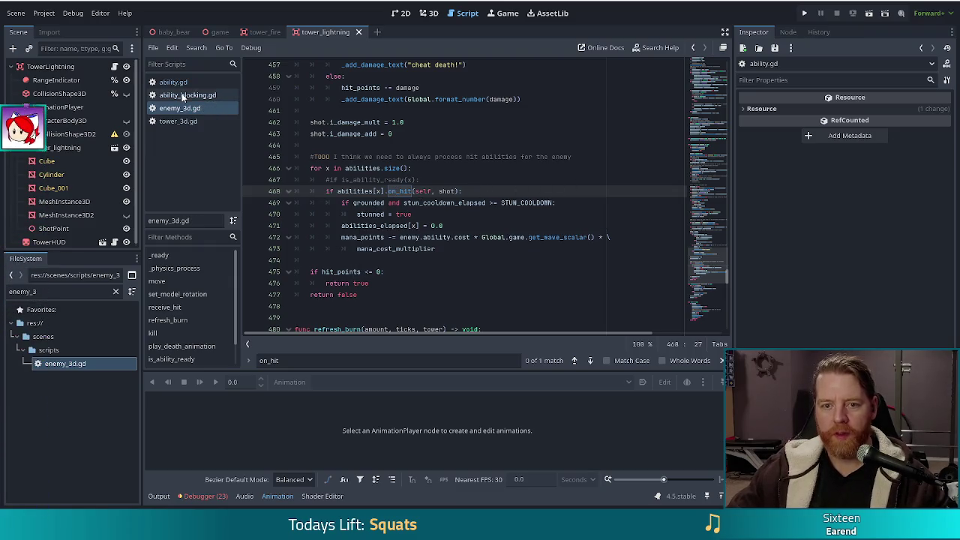
- Scroll from the top of enemy_3d.gd down toward the variable declarations
{"action": "left_click", "coordinate": [708, 67]}
{"action": "scroll", "coordinate": [710, 54], "scroll_direction": "up", "scroll_amount": 5}
{"action": "scroll", "coordinate": [354, 188], "scroll_direction": "down", "scroll_amount": 17}
{"action": "scroll", "coordinate": [354, 180], "scroll_direction": "down", "scroll_amount": 8}
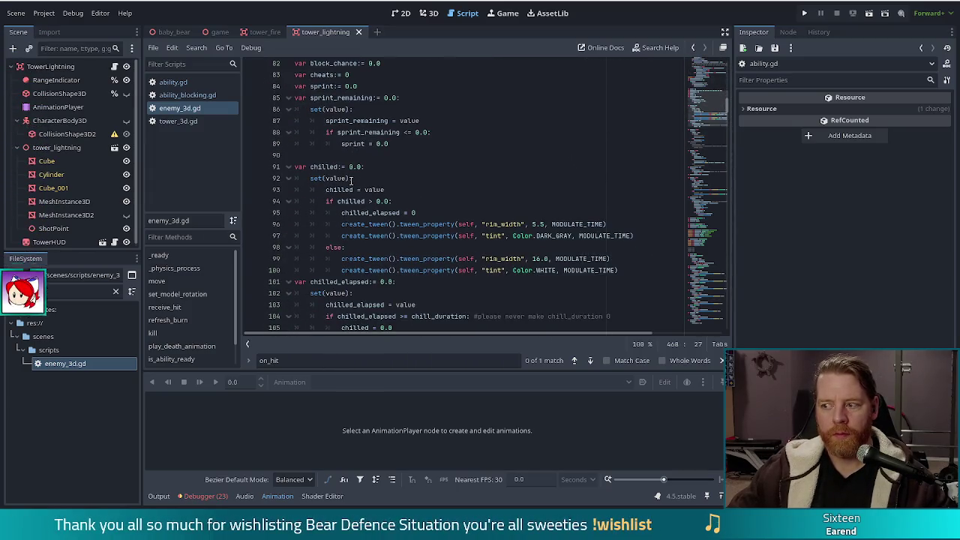
{"action": "scroll", "coordinate": [350, 180], "scroll_direction": "down", "scroll_amount": 2}
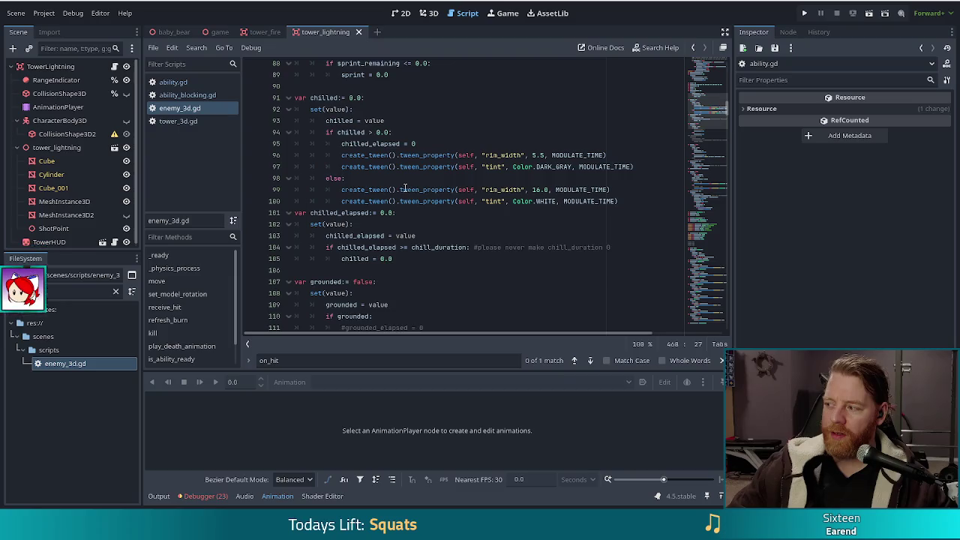
{"action": "scroll", "coordinate": [404, 187], "scroll_direction": "down", "scroll_amount": 12}
{"action": "scroll", "coordinate": [398, 187], "scroll_direction": "down", "scroll_amount": 8}
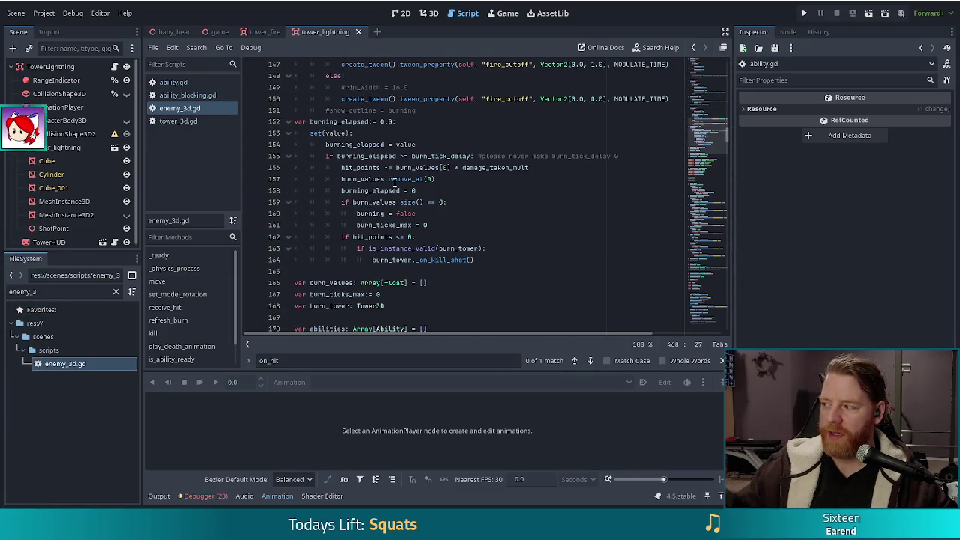
{"action": "scroll", "coordinate": [397, 182], "scroll_direction": "down", "scroll_amount": 2}
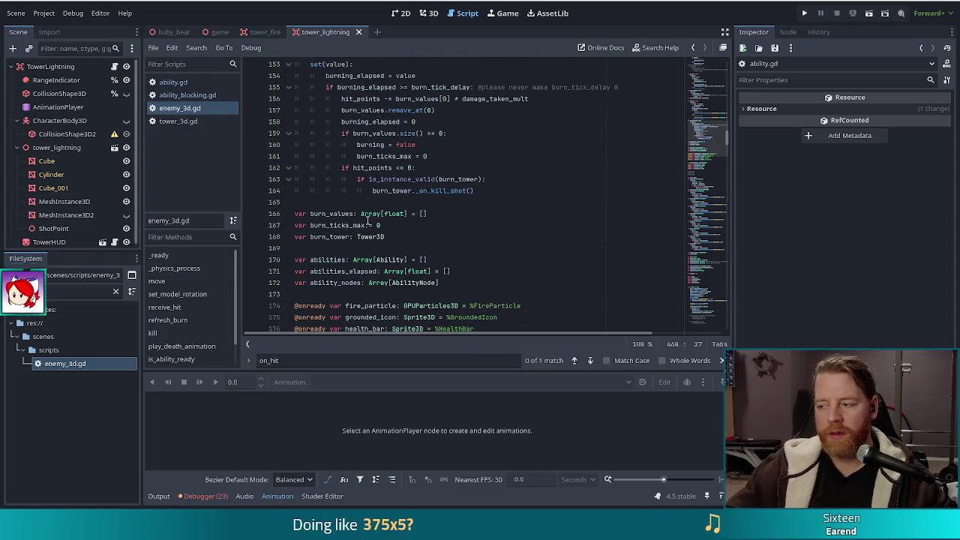
{"action": "mouse_move", "coordinate": [368, 222]}
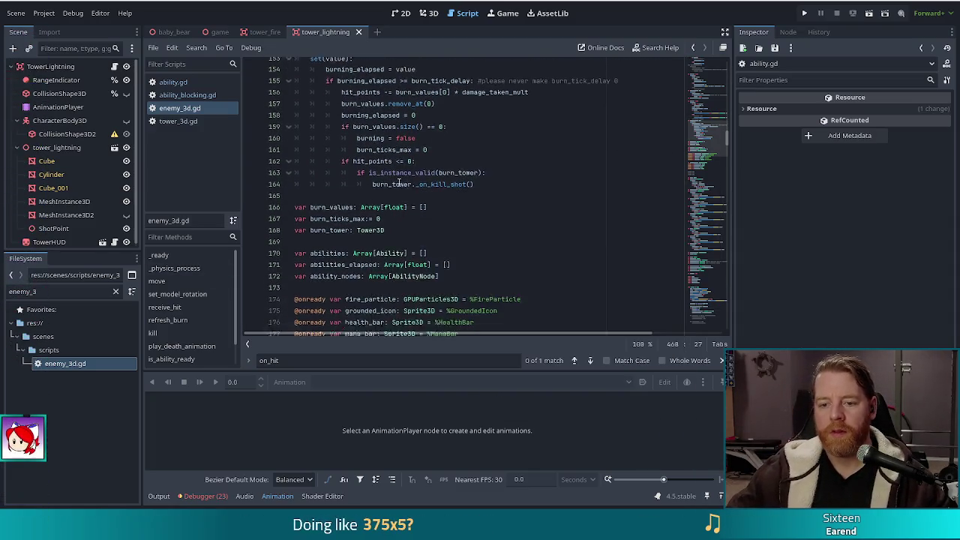
{"action": "scroll", "coordinate": [405, 232], "scroll_direction": "down", "scroll_amount": 1}
- Dismiss the Array popup and put the caret at the end of the burn_tower declaration
{"action": "left_click", "coordinate": [410, 237]}
{"action": "scroll", "coordinate": [431, 248], "scroll_direction": "down", "scroll_amount": 3}
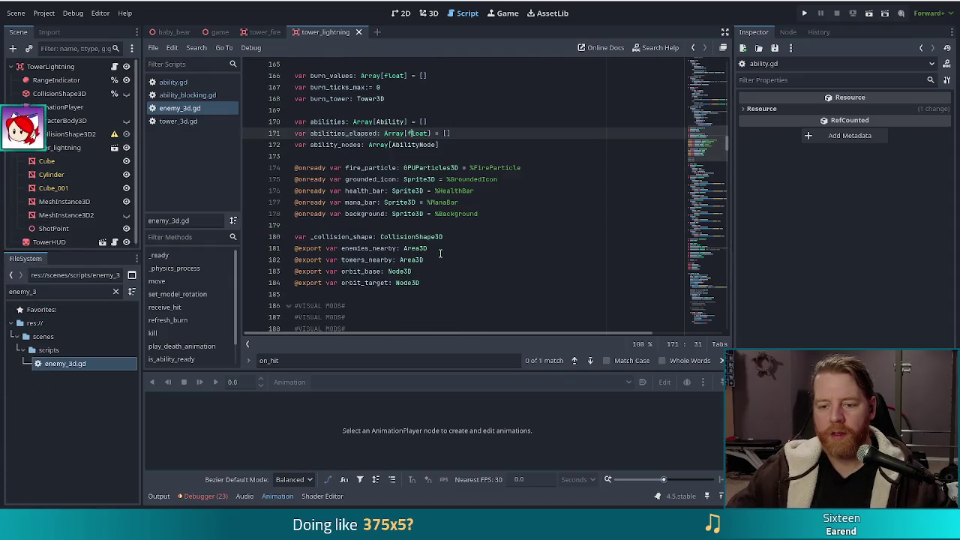
{"action": "mouse_move", "coordinate": [417, 235]}
{"action": "scroll", "coordinate": [417, 235], "scroll_direction": "up", "scroll_amount": 2}
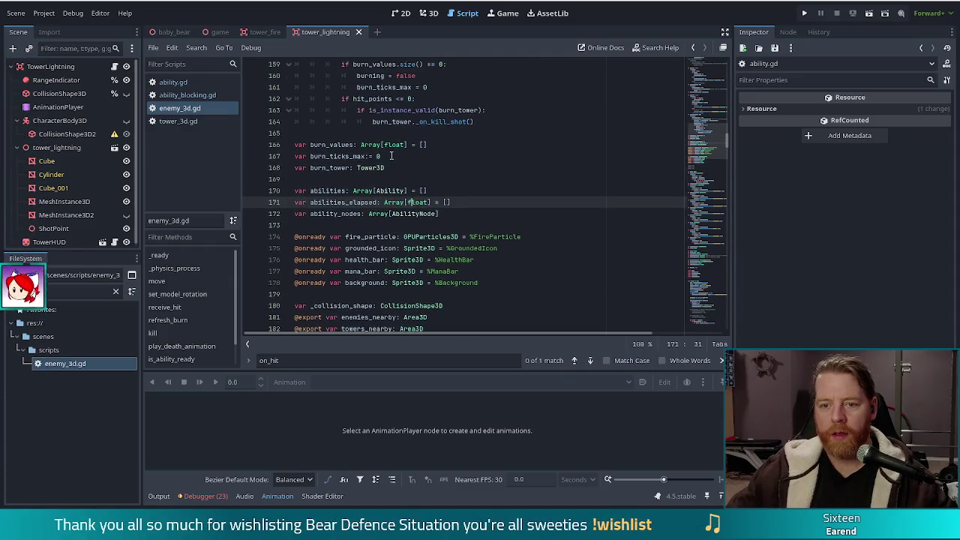
{"action": "left_click", "coordinate": [395, 167]}
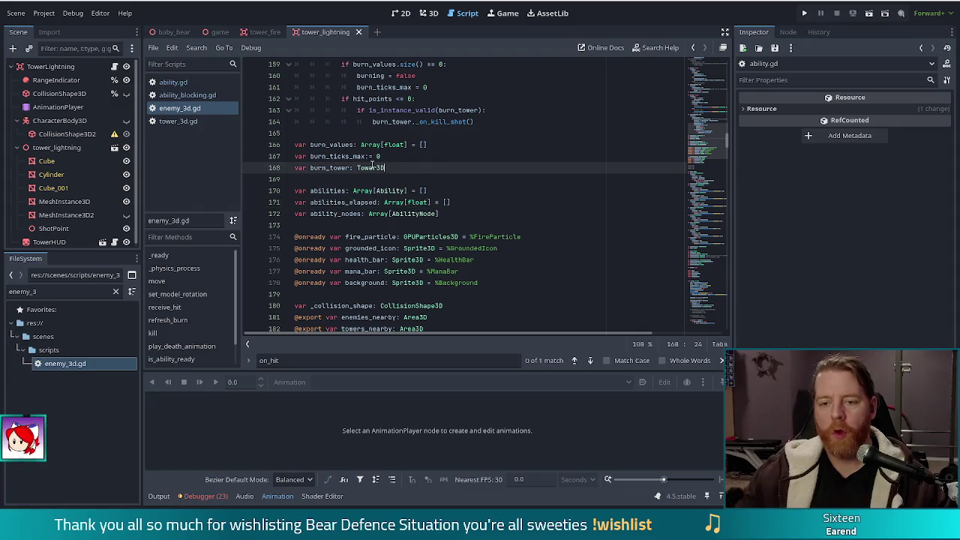
{"action": "key", "text": "shift+Left"}
{"action": "key", "text": "shift+Left"}
{"action": "key", "text": "shift+Left"}
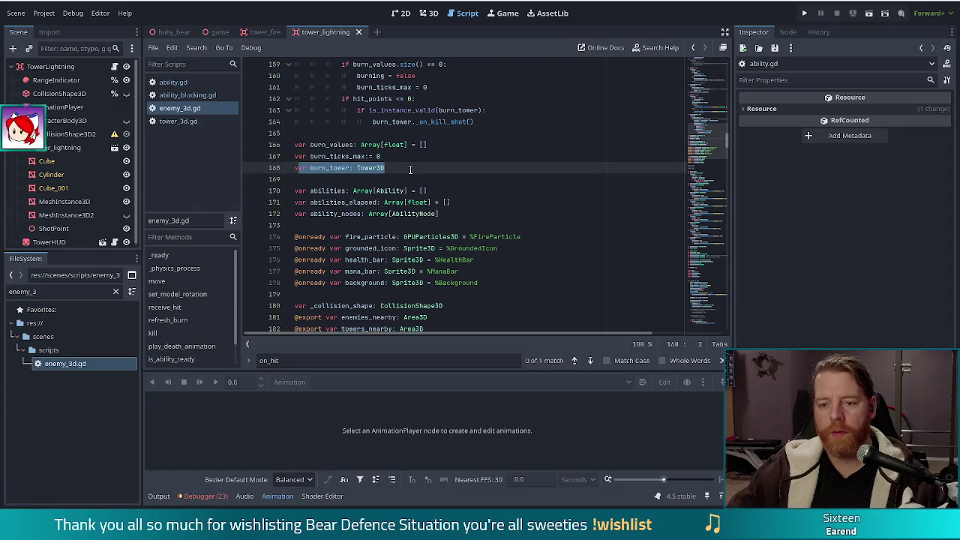
{"action": "key", "text": "End"}
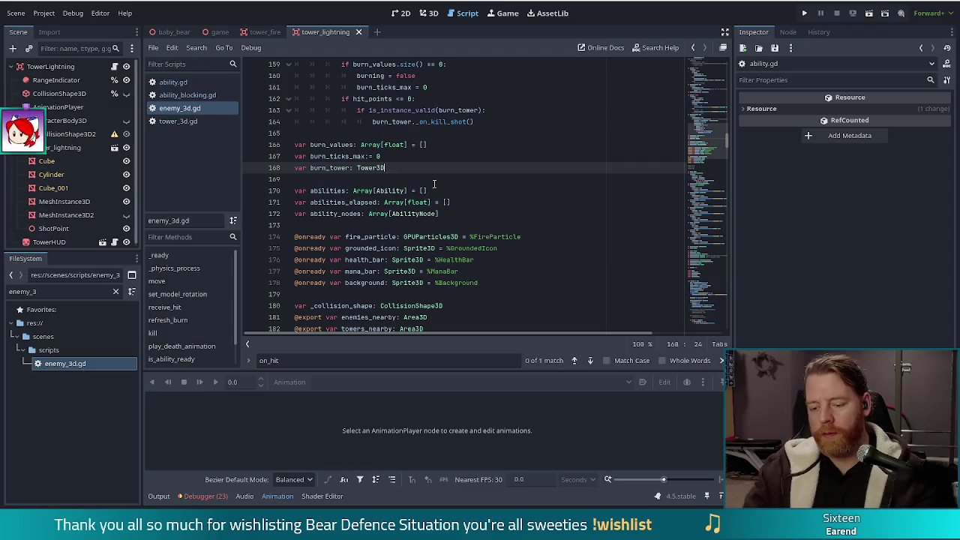
- Add 'var blocks := 0' commented 'the number of blocks performed' below burn_tower
{"action": "key", "text": "Return"}
{"action": "key", "text": "Return"}
{"action": "type", "text": "var"}
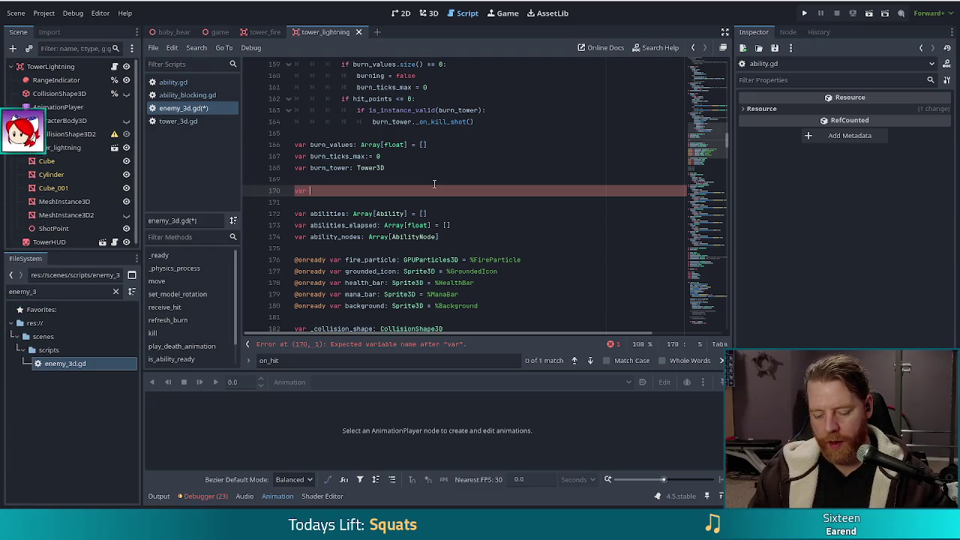
{"action": "type", "text": "bloc"}
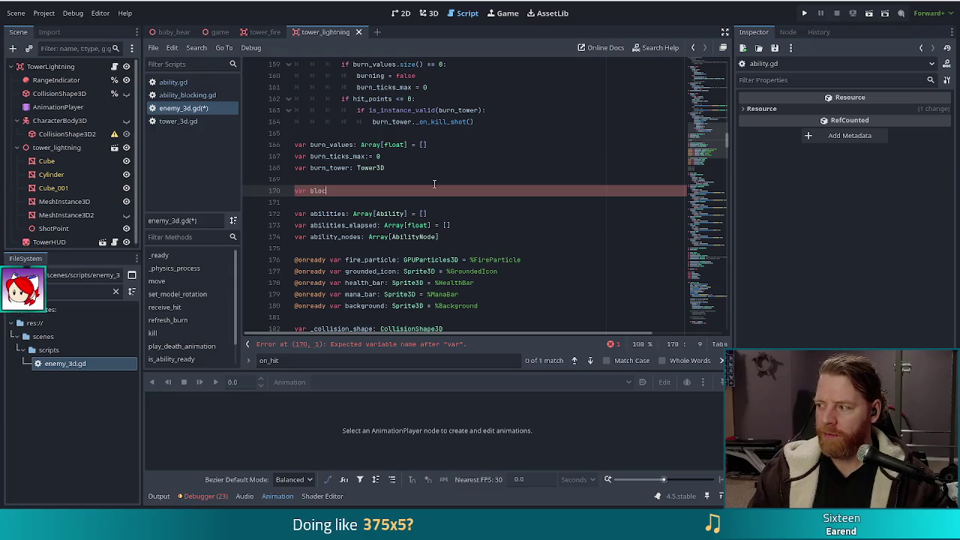
{"action": "type", "text": "ks"}
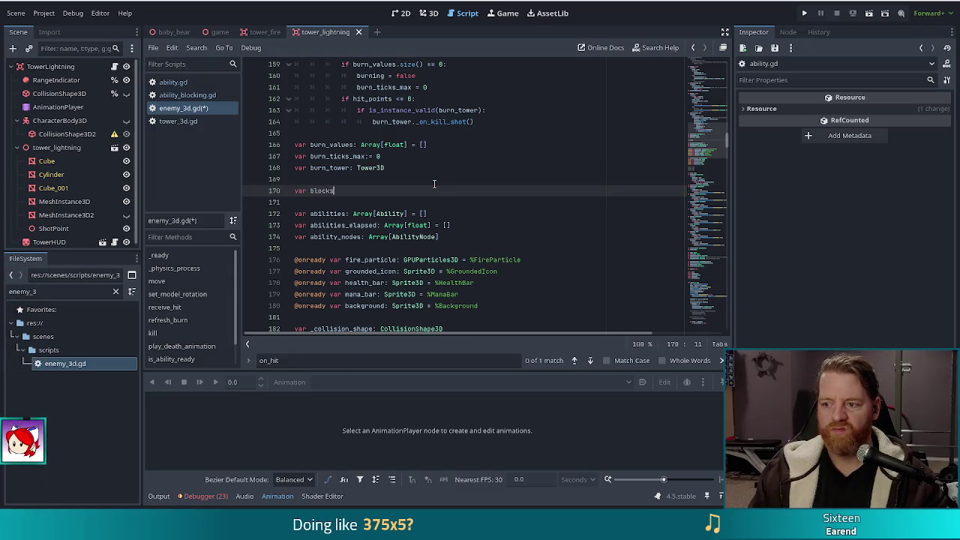
{"action": "type", "text": ":= 0 #"}
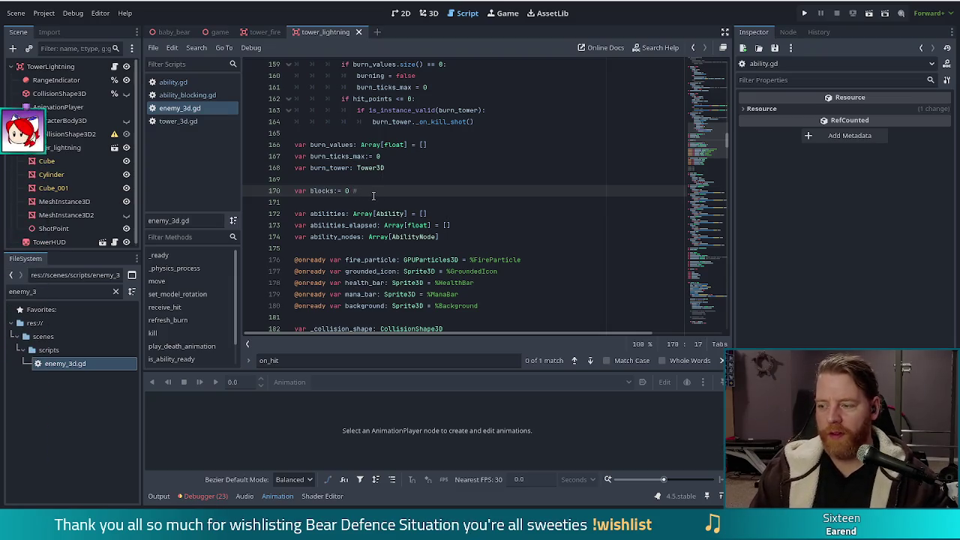
{"action": "type", "text": "the number of block per"}
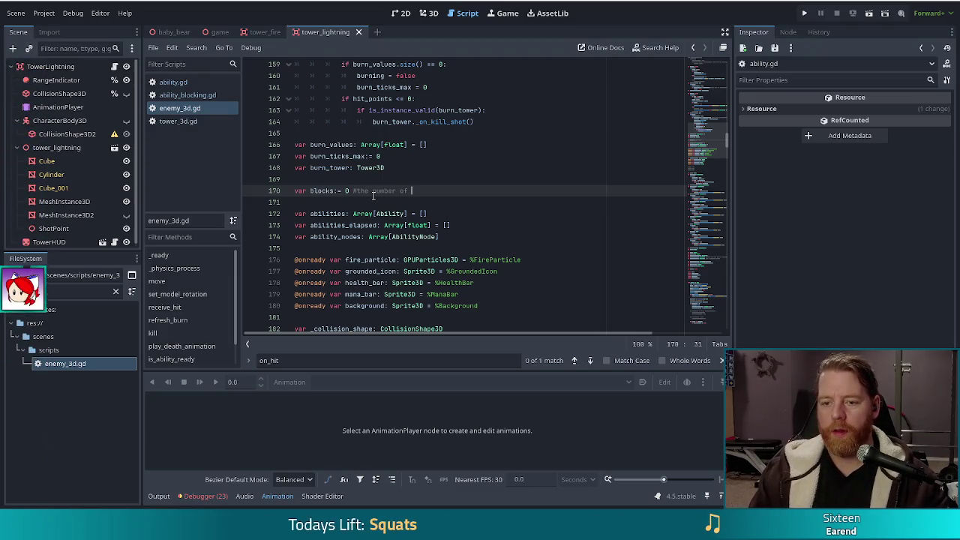
{"action": "type", "text": "formed"}
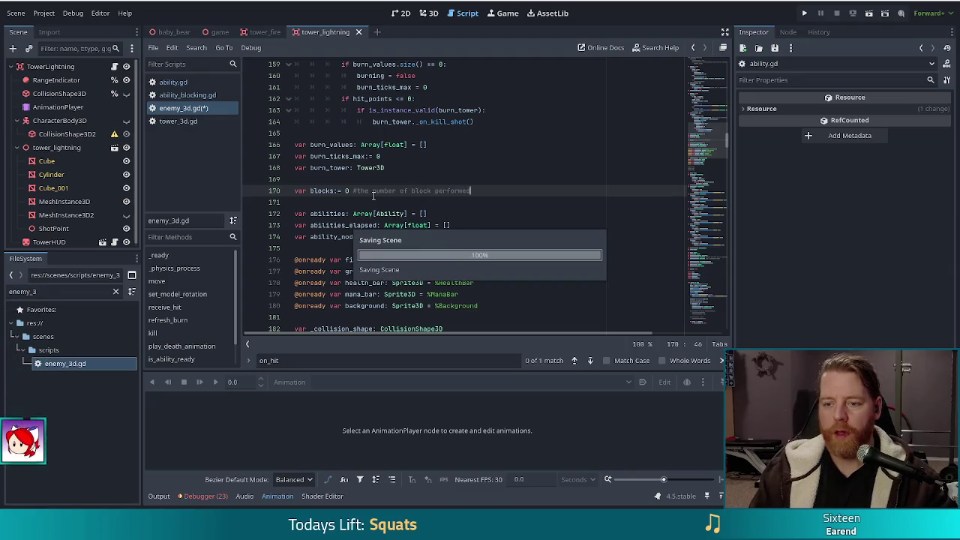
{"action": "left_click", "coordinate": [433, 191]}
{"action": "type", "text": "s"}
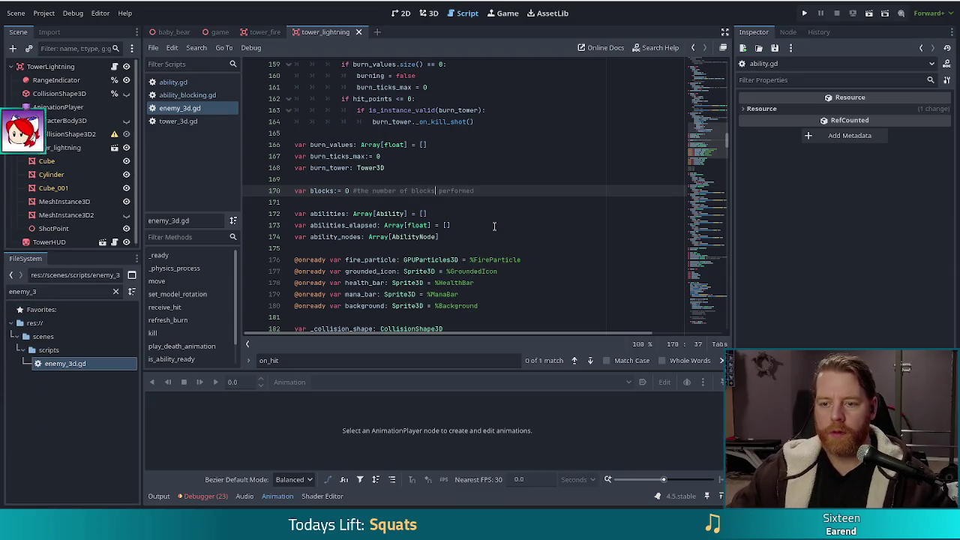
- In ability_blocking.gd, replace the return statement with 'if _shot.blocked:'
{"action": "left_click", "coordinate": [187, 95]}
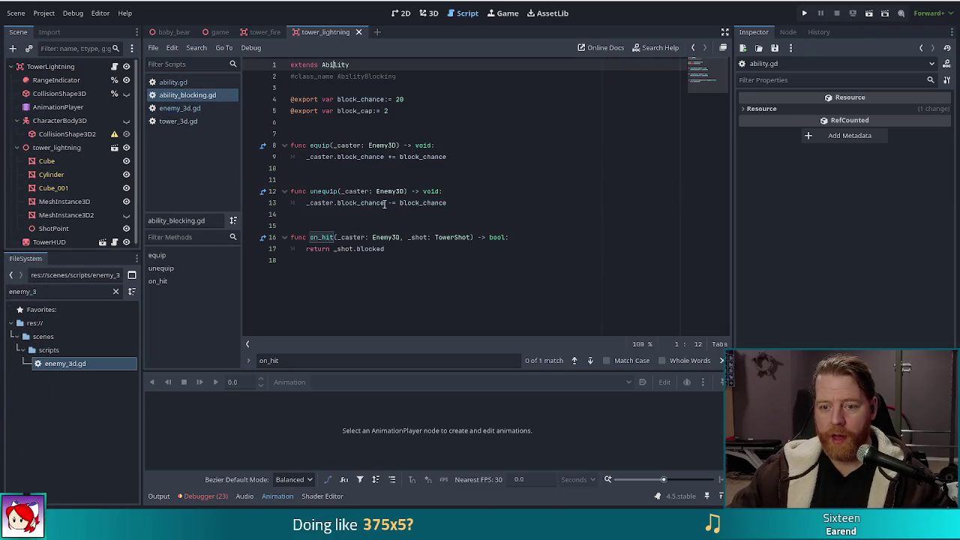
{"action": "left_click", "coordinate": [367, 249]}
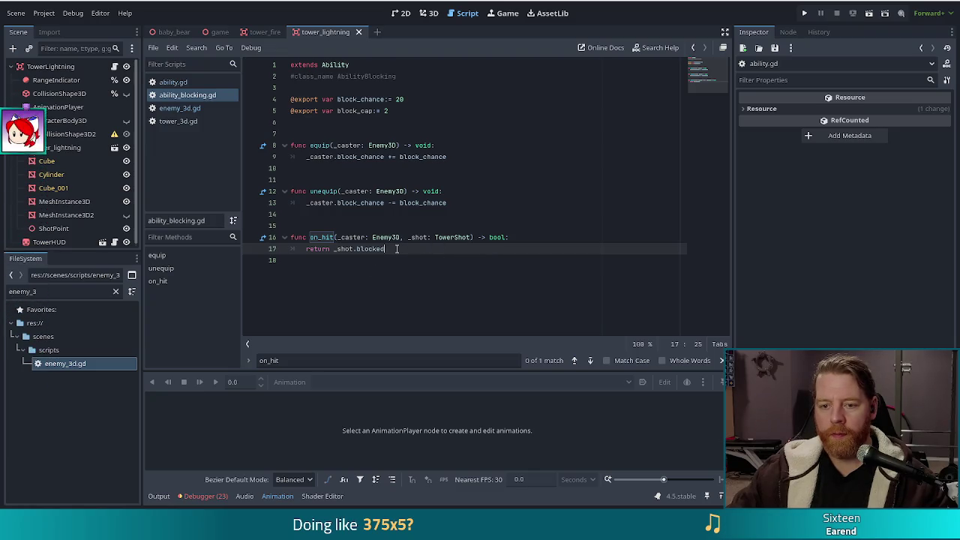
{"action": "left_click_drag", "start_coordinate": [383, 249], "coordinate": [305, 248]}
{"action": "type", "text": "if shot."}
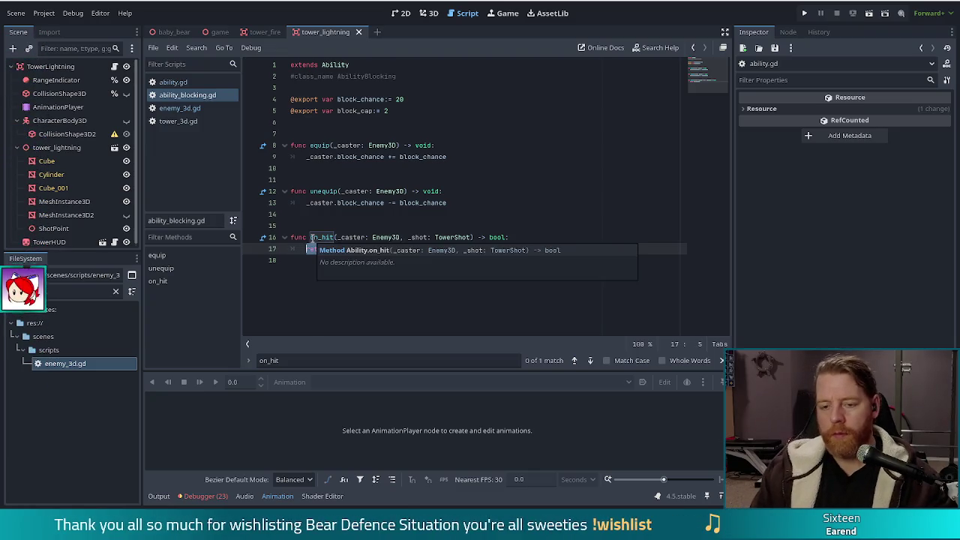
{"action": "type", "text": "blocked"}
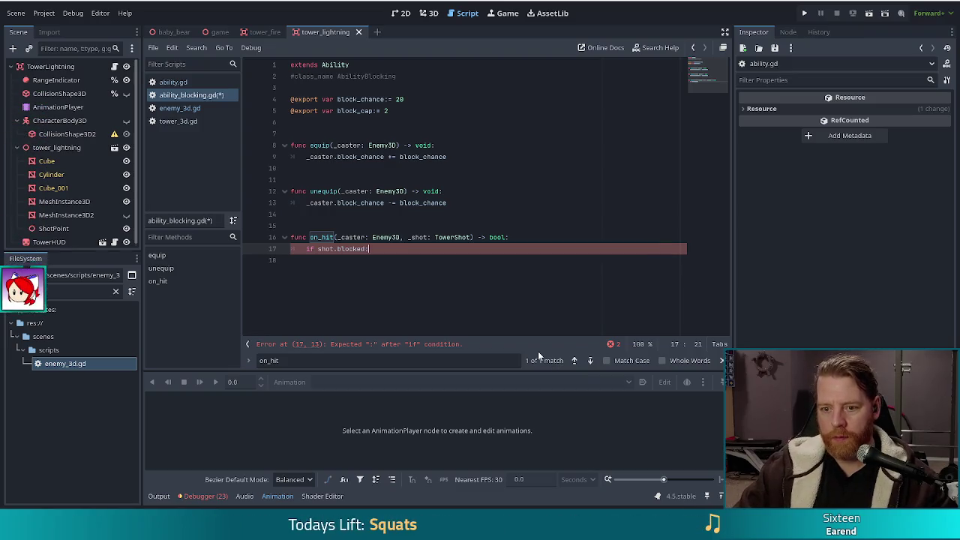
{"action": "type", "text": ":"}
{"action": "key", "text": "Return"}
{"action": "key", "text": "Up"}
{"action": "type", "text": "_"}
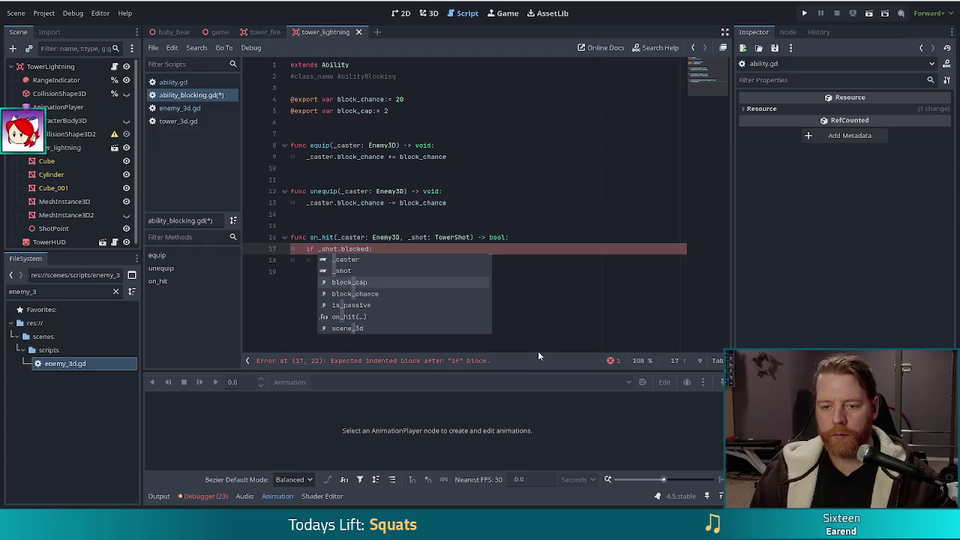
{"action": "key", "text": "Escape"}
{"action": "key", "text": "Down"}
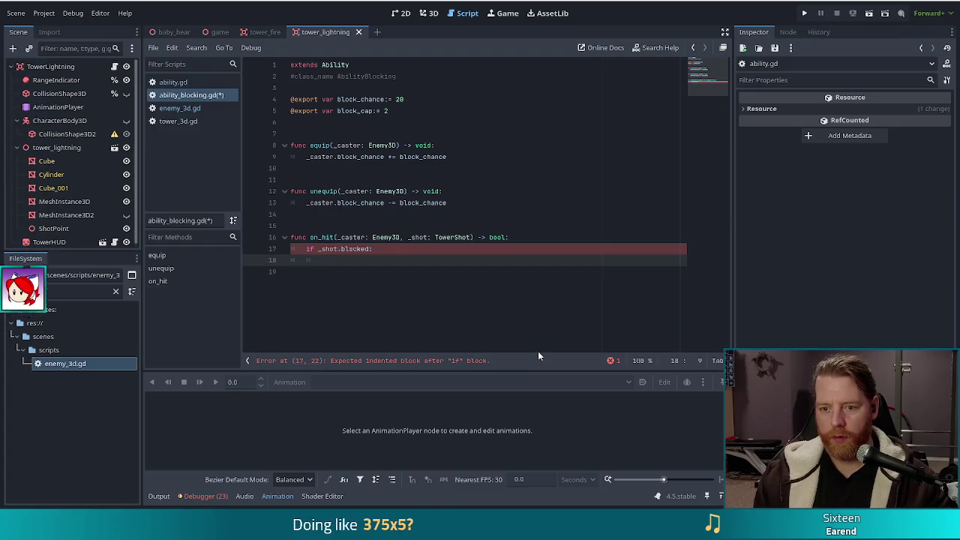
- Add '_caster.blocks += 1' under the if, then 'return _shot.blocked', and save
{"action": "type", "text": "_caster.blo"}
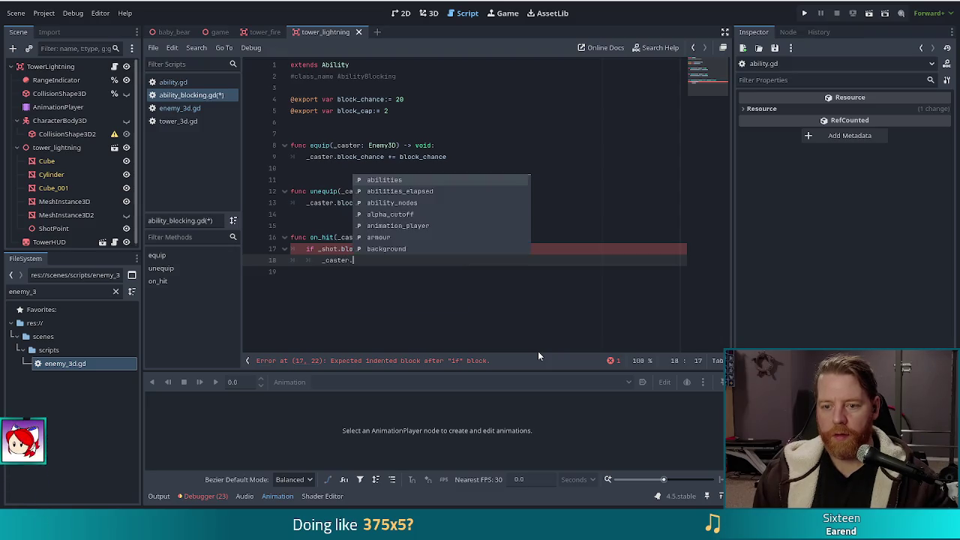
{"action": "key", "text": "Return"}
{"action": "type", "text": "1"}
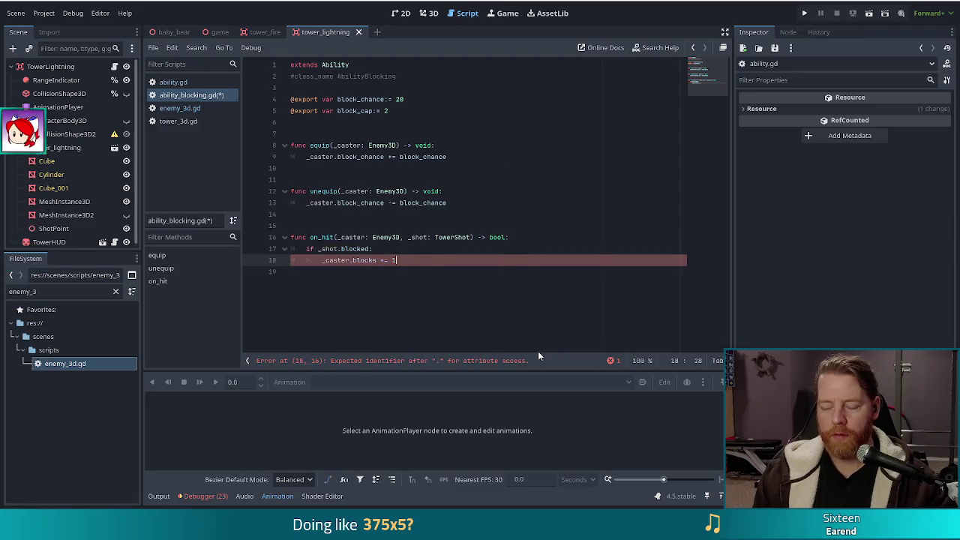
{"action": "key", "text": "Return"}
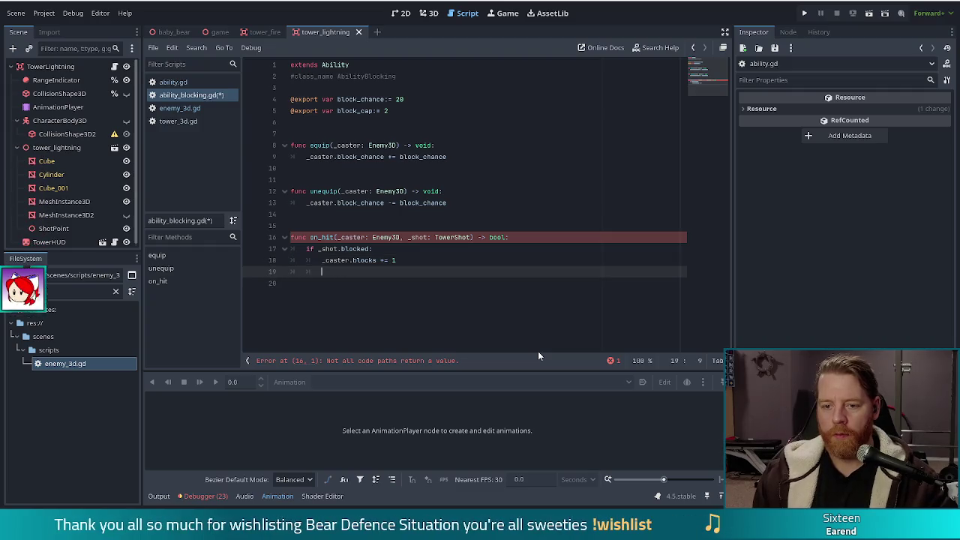
{"action": "type", "text": "return shot"}
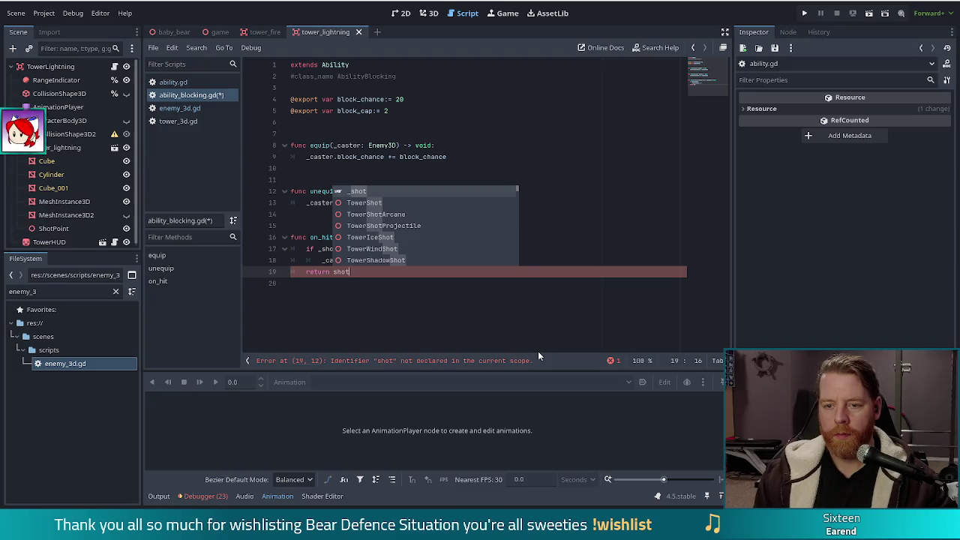
{"action": "key", "text": "Return"}
{"action": "type", "text": ".blocked"}
{"action": "key", "text": "ctrl+s"}
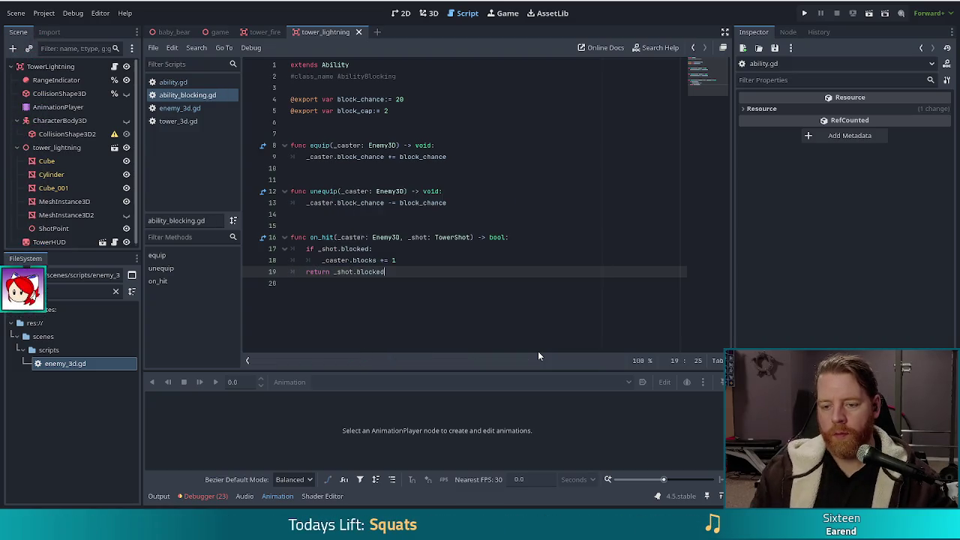
{"action": "left_click", "coordinate": [439, 262]}
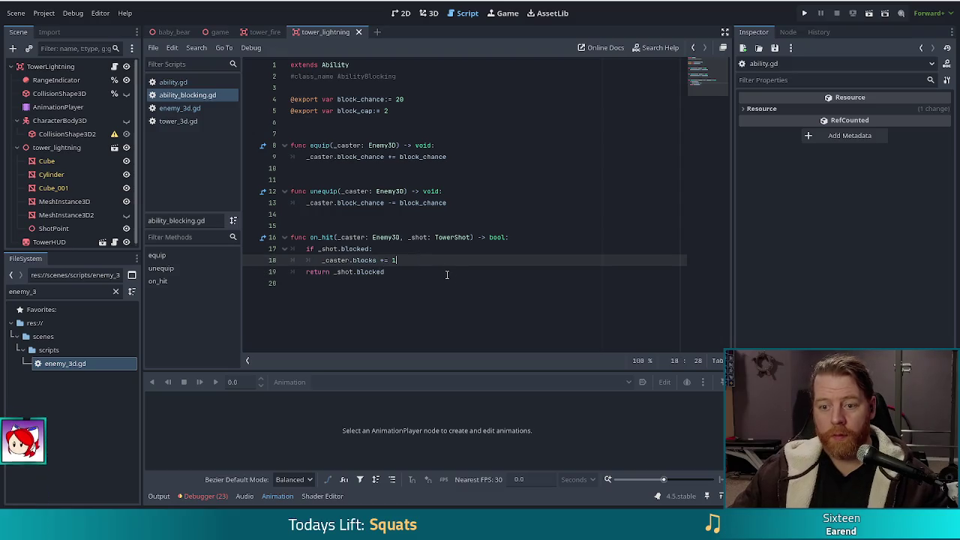
- Add 'if _caster.blocks >= block_cap:' with an 'unequip(_caster)' body to on_hit and save
{"action": "key", "text": "Return"}
{"action": "key", "text": "BackSpace"}
{"action": "type", "text": "if"}
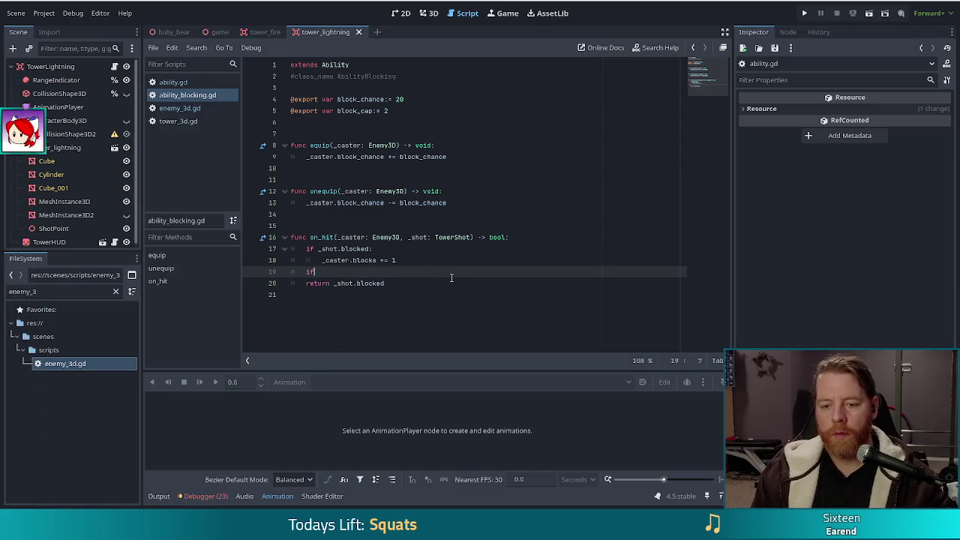
{"action": "type", "text": "_shot."}
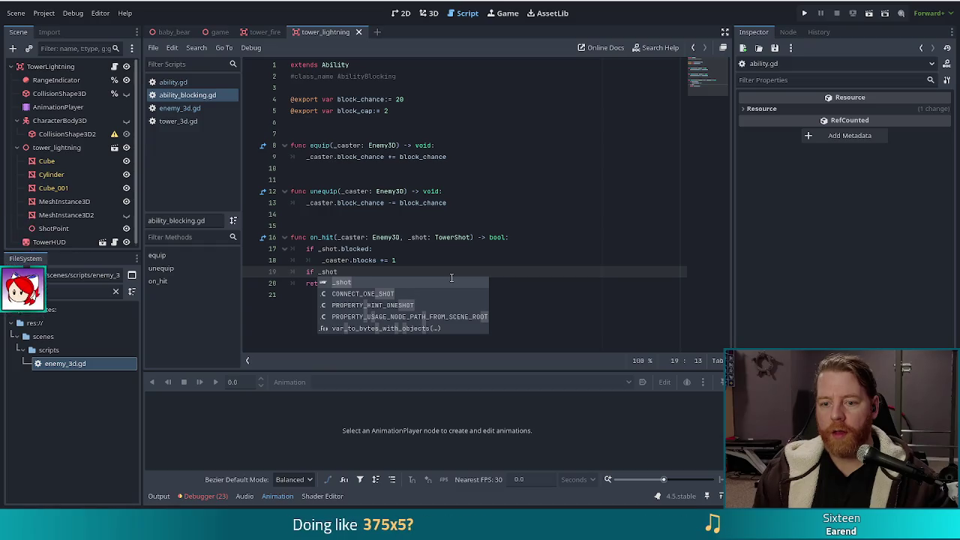
{"action": "key", "text": "BackSpace"}
{"action": "key", "text": "BackSpace"}
{"action": "key", "text": "BackSpace"}
{"action": "type", "text": "ca"}
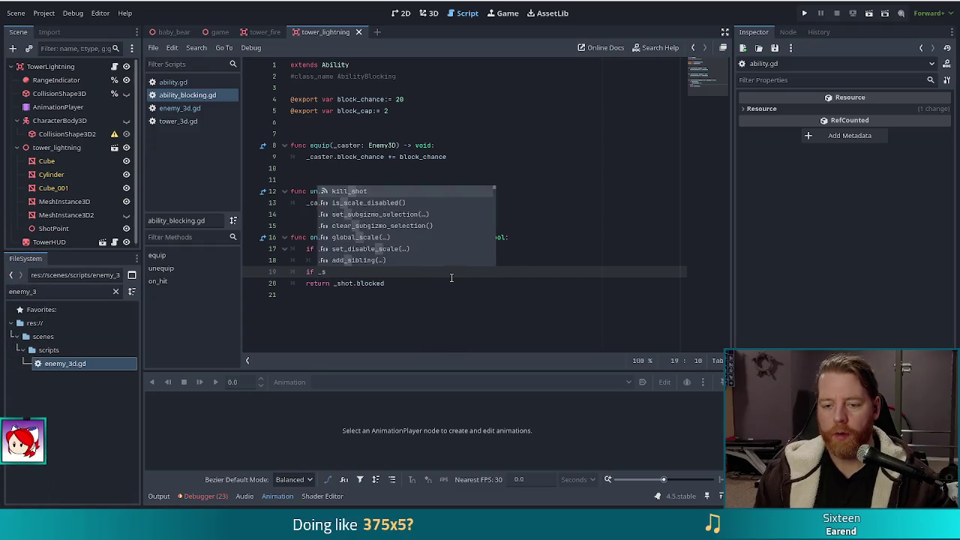
{"action": "type", "text": "ster.blo"}
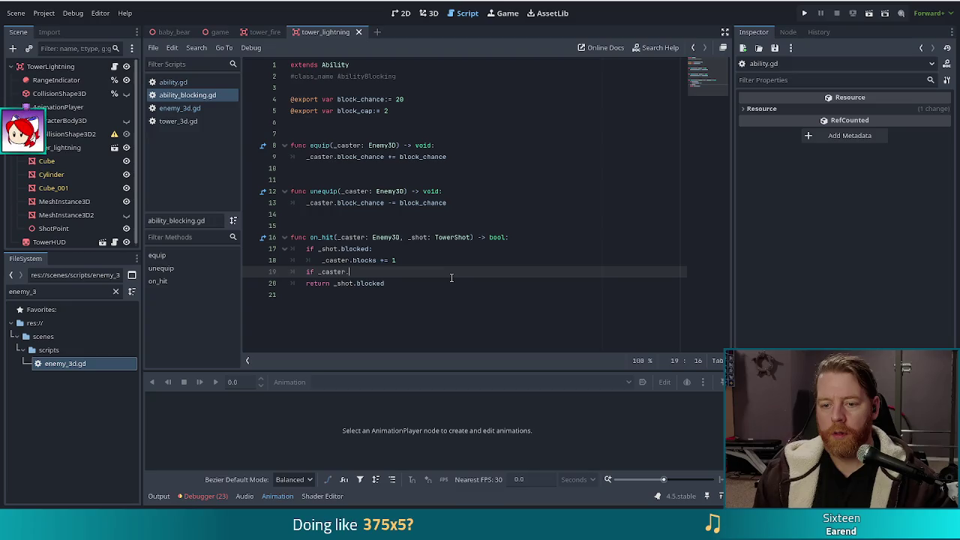
{"action": "key", "text": "Return"}
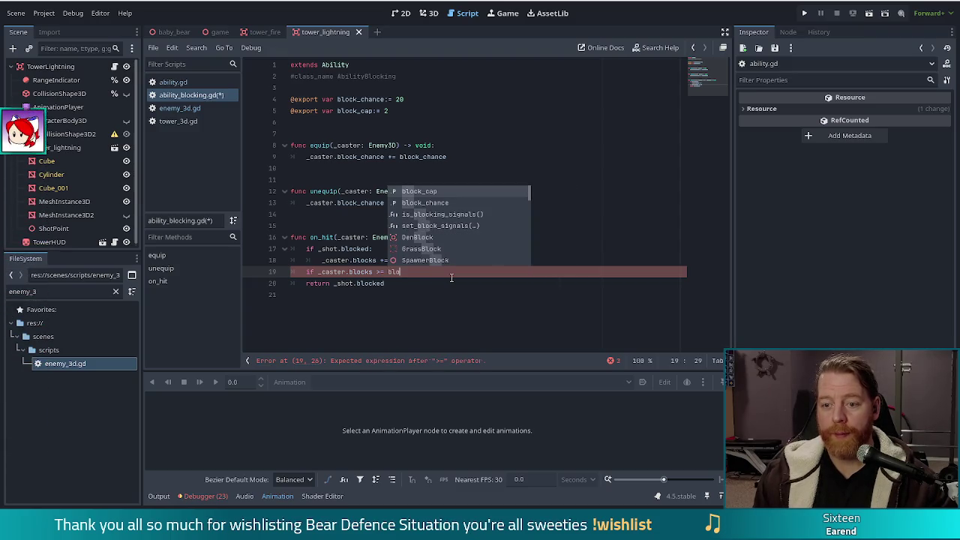
{"action": "key", "text": "Return"}
{"action": "type", "text": ":"}
{"action": "key", "text": "Return"}
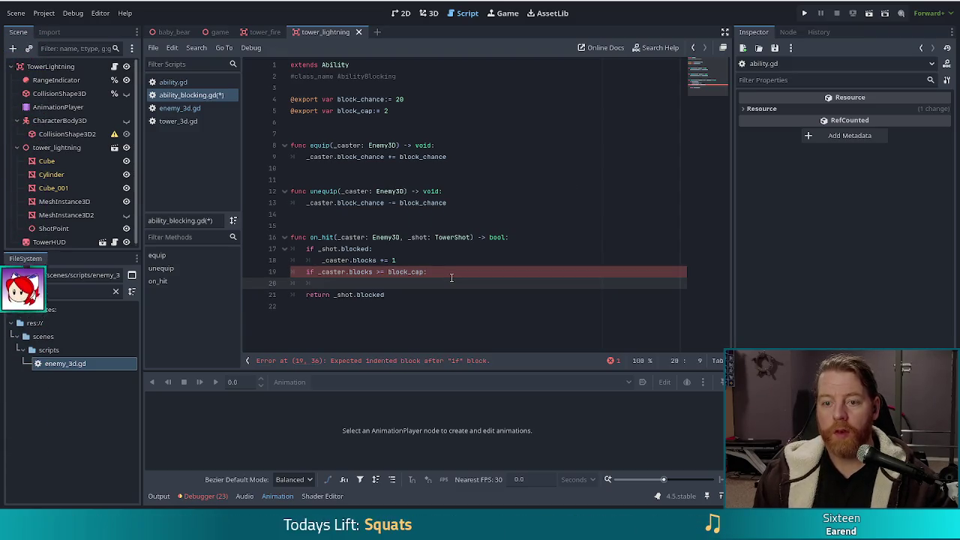
{"action": "type", "text": "un"}
{"action": "key", "text": "Return"}
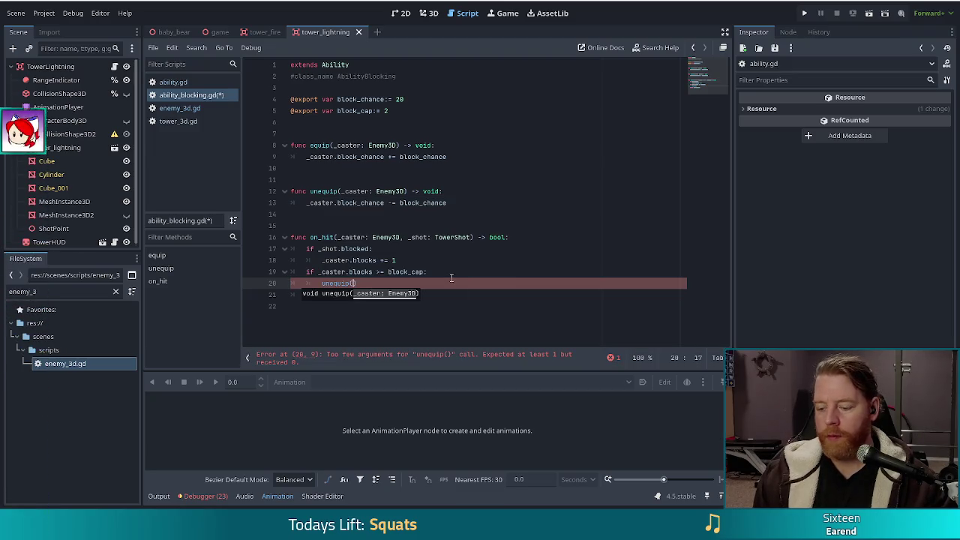
{"action": "type", "text": "ster"}
{"action": "key", "text": "ctrl+s"}
- Add 'print(_caster.block_chance)' after the unequip call and save the script
{"action": "left_click", "coordinate": [391, 284]}
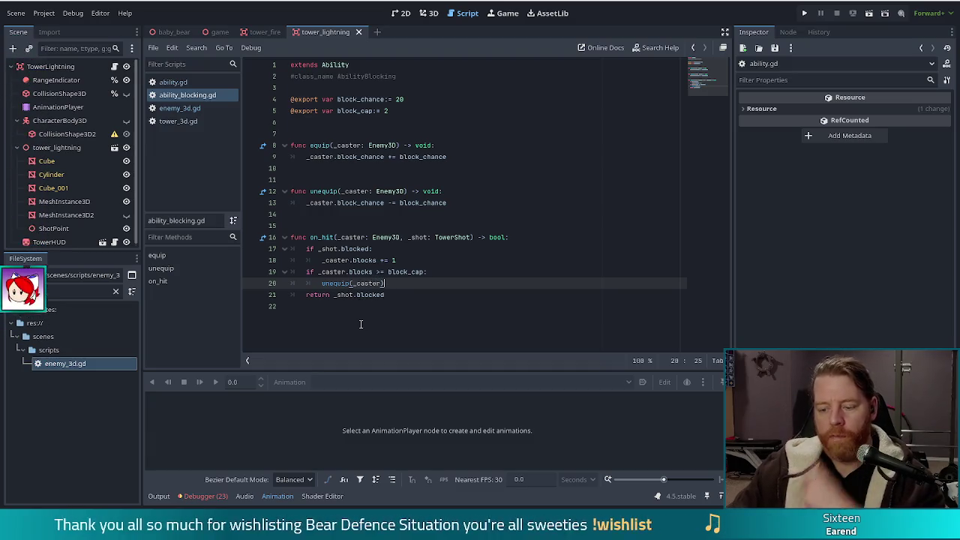
{"action": "key", "text": "Return"}
{"action": "type", "text": "print"}
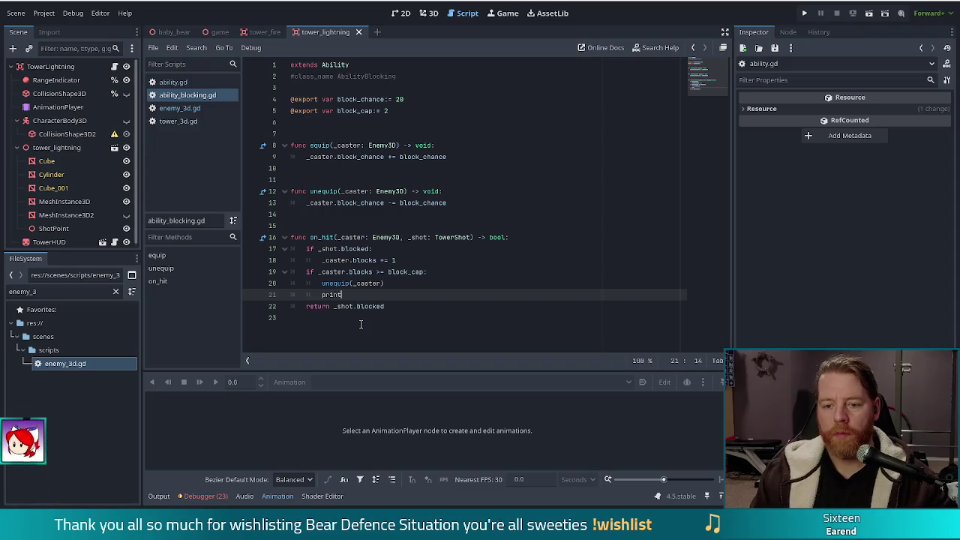
{"action": "type", "text": "(_caste"}
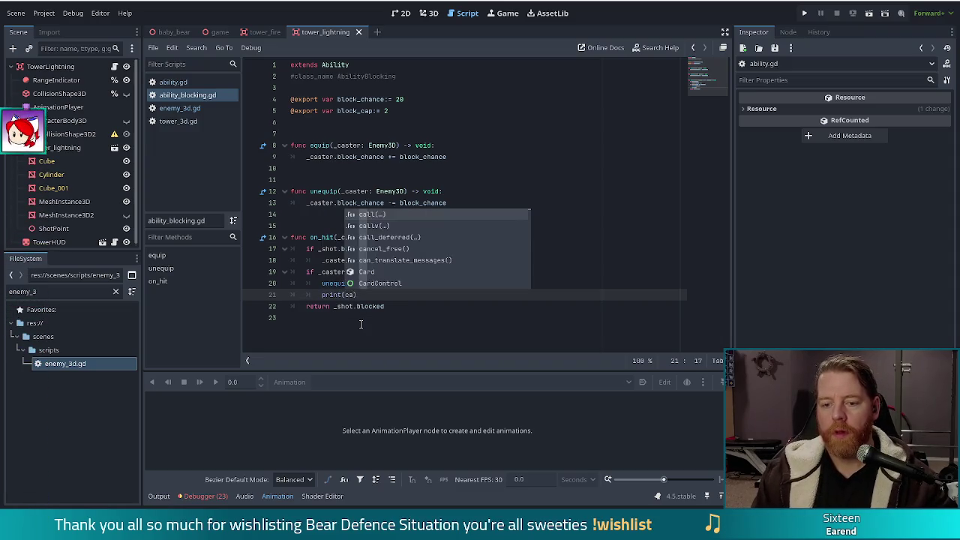
{"action": "type", "text": "r.block_chance"}
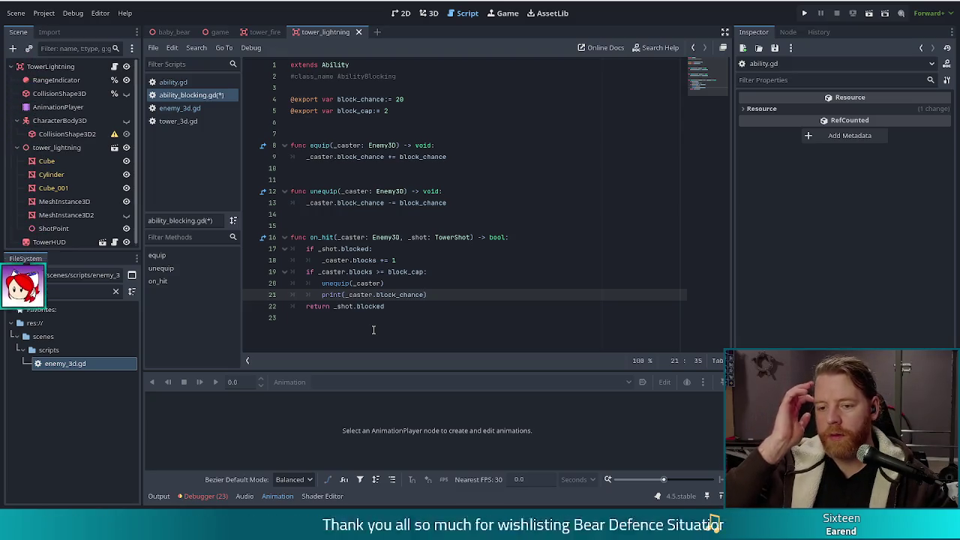
{"action": "left_click", "coordinate": [442, 294]}
{"action": "key", "text": "ctrl+s"}
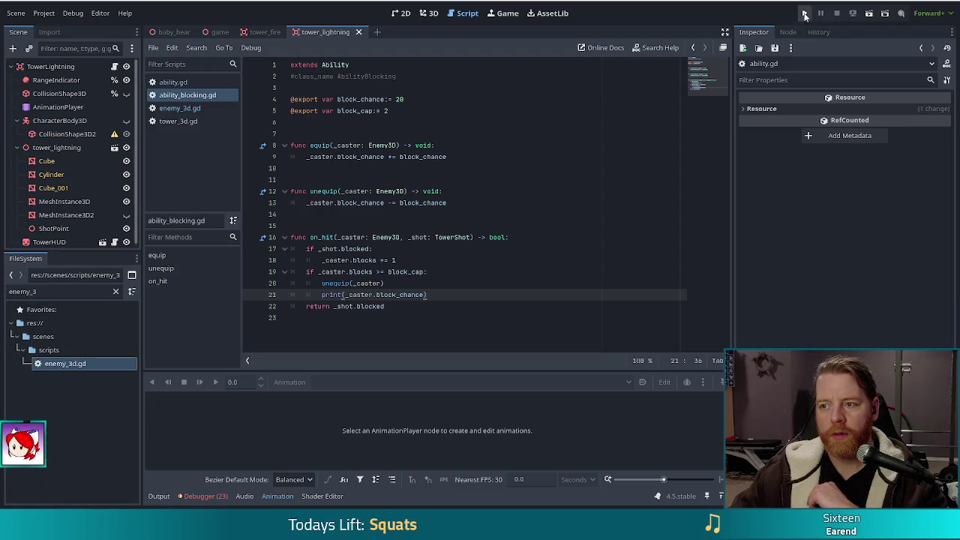
- Run the project and start a new Bear Defence Situation game from the title menu
{"action": "left_click", "coordinate": [804, 12]}
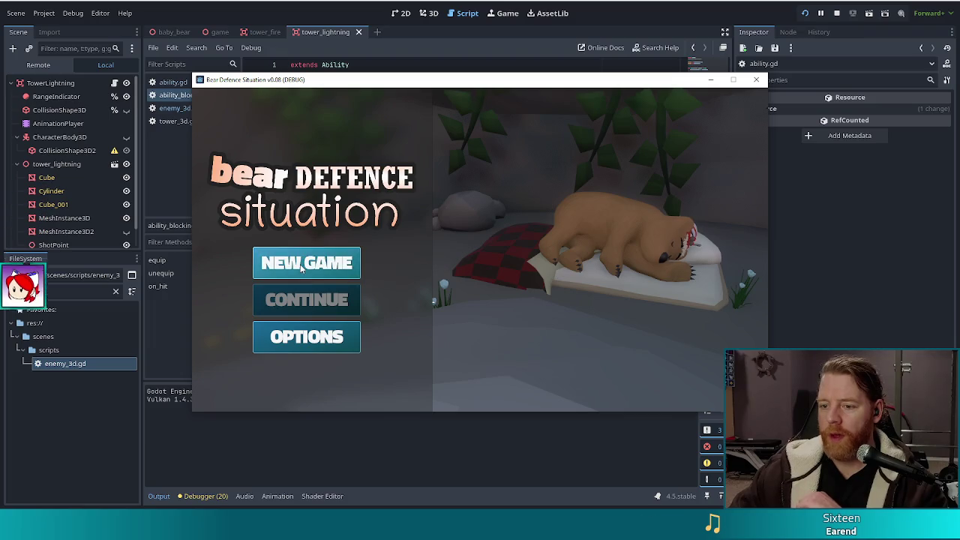
{"action": "left_click", "coordinate": [300, 264]}
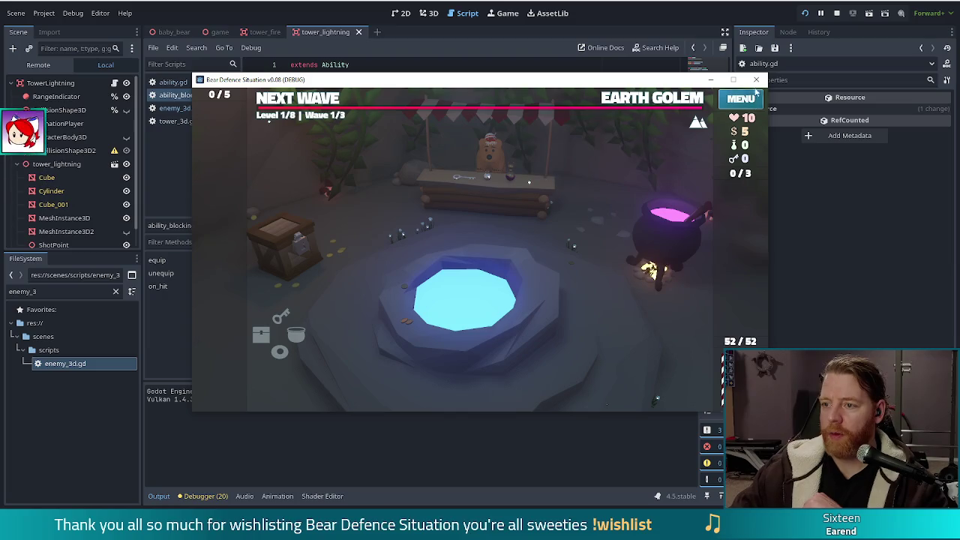
- In fullscreen, enter 'set_enemy skeleton_warriors' in the debug console to switch enemies
{"action": "key", "text": "F11"}
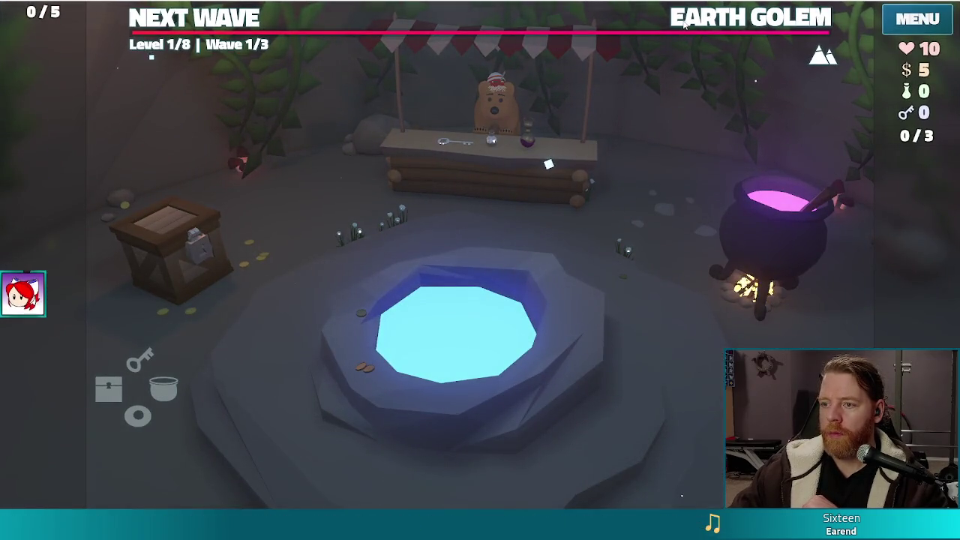
{"action": "key", "text": "grave"}
{"action": "type", "text": "set"}
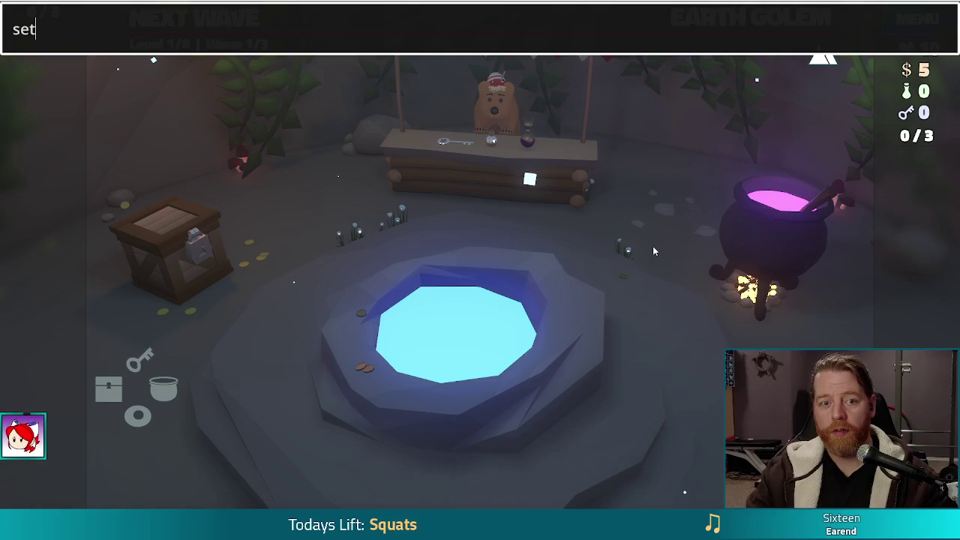
{"action": "type", "text": "_enemy "}
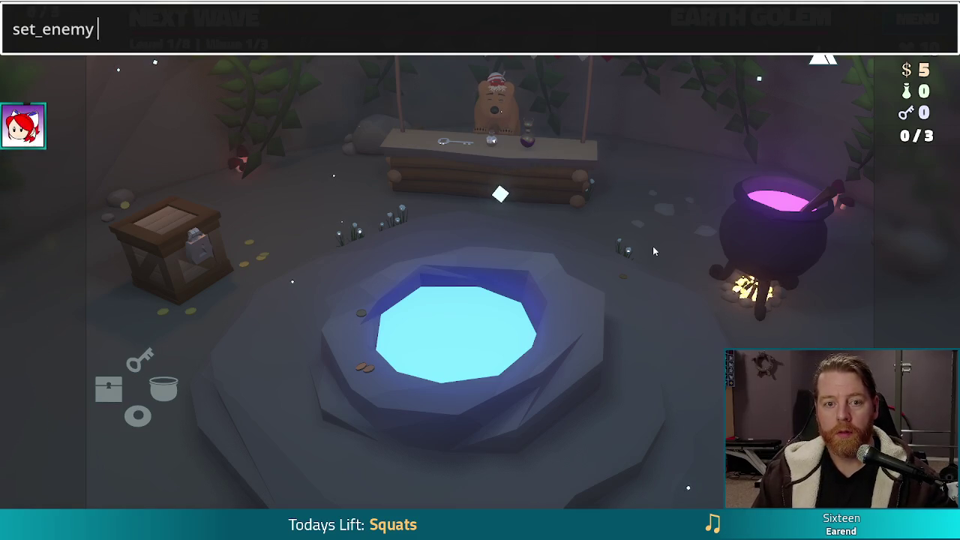
{"action": "type", "text": "skeleton_warriors"}
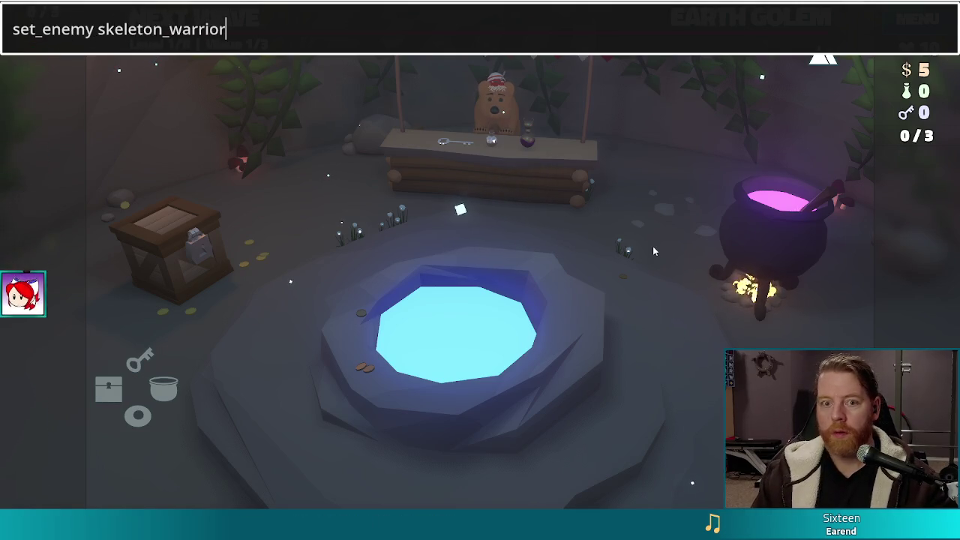
{"action": "key", "text": "Return"}
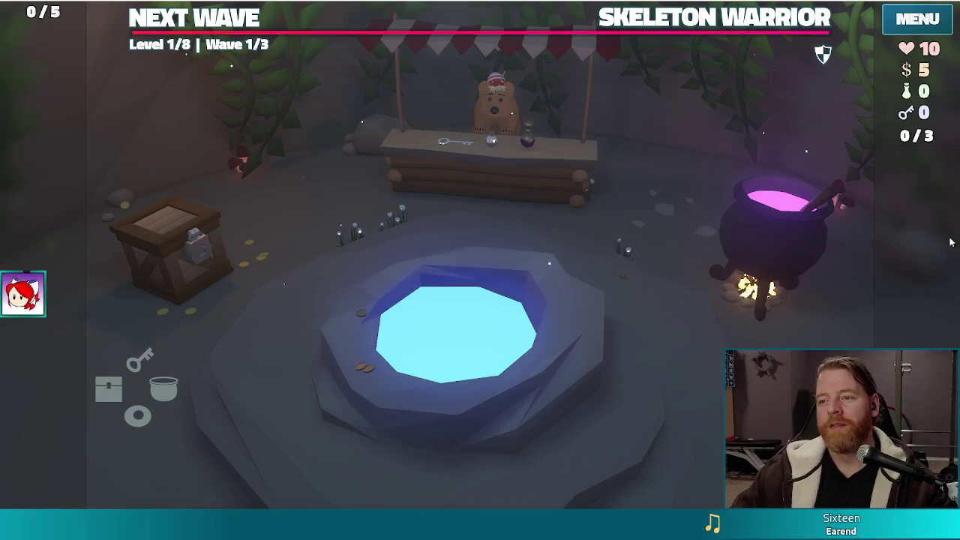
- Check the Skeleton Warrior wave details, then return the game to a window moved up-left
{"action": "left_click", "coordinate": [657, 21]}
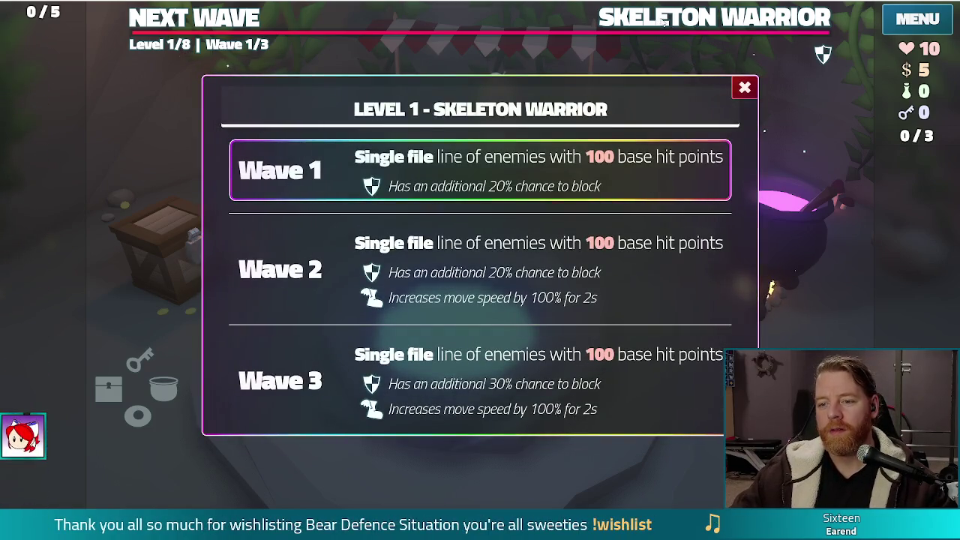
{"action": "left_click", "coordinate": [671, 31]}
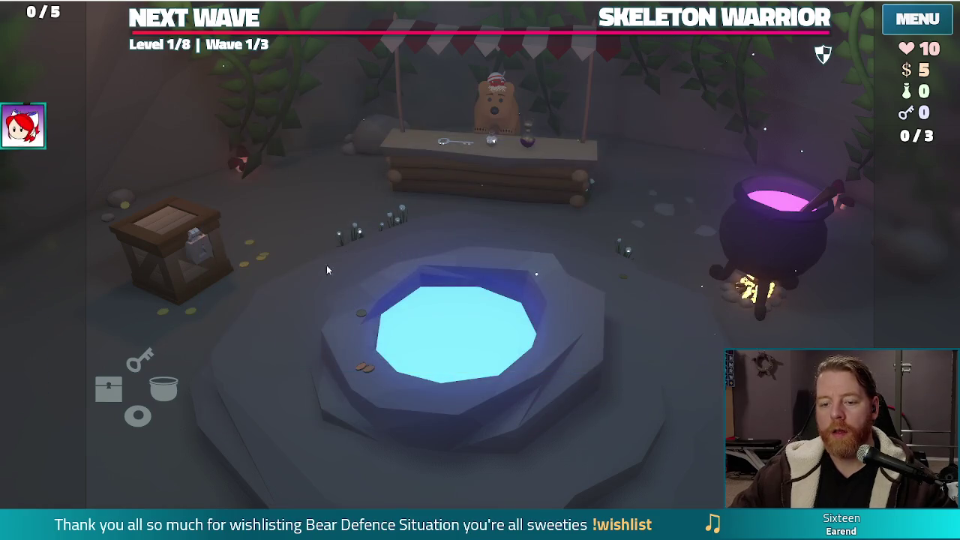
{"action": "key", "text": "F11"}
{"action": "mouse_move", "coordinate": [448, 82]}
{"action": "left_mouse_down"}
{"action": "mouse_move", "coordinate": [384, 34]}
{"action": "mouse_move", "coordinate": [411, 51]}
{"action": "left_mouse_up"}
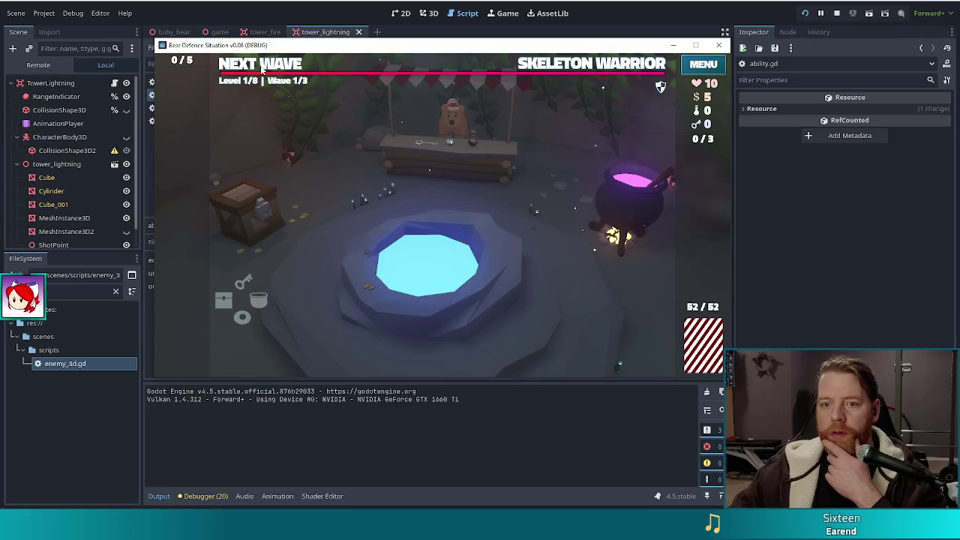
- Throw gold into the wishing well and close its upgrade choices
{"action": "left_click", "coordinate": [493, 338]}
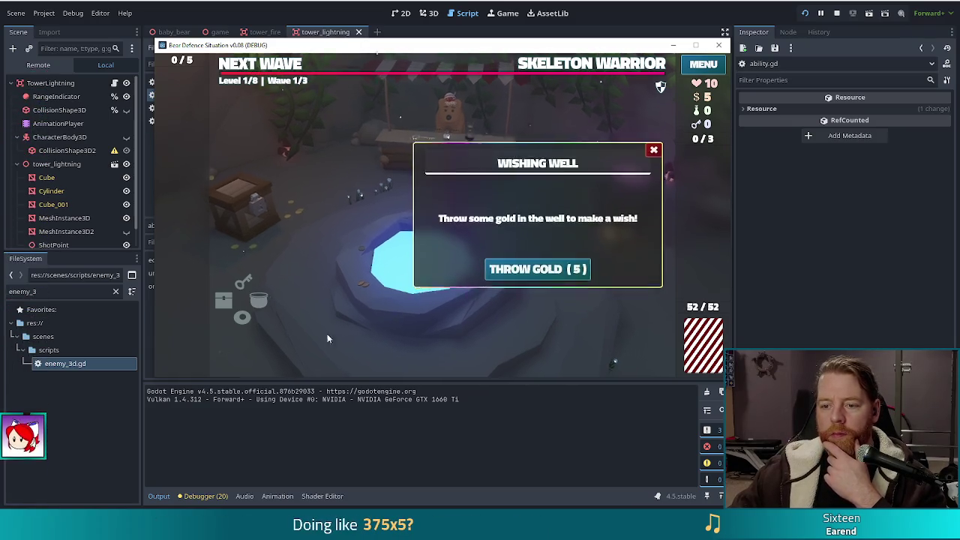
{"action": "left_click", "coordinate": [537, 272]}
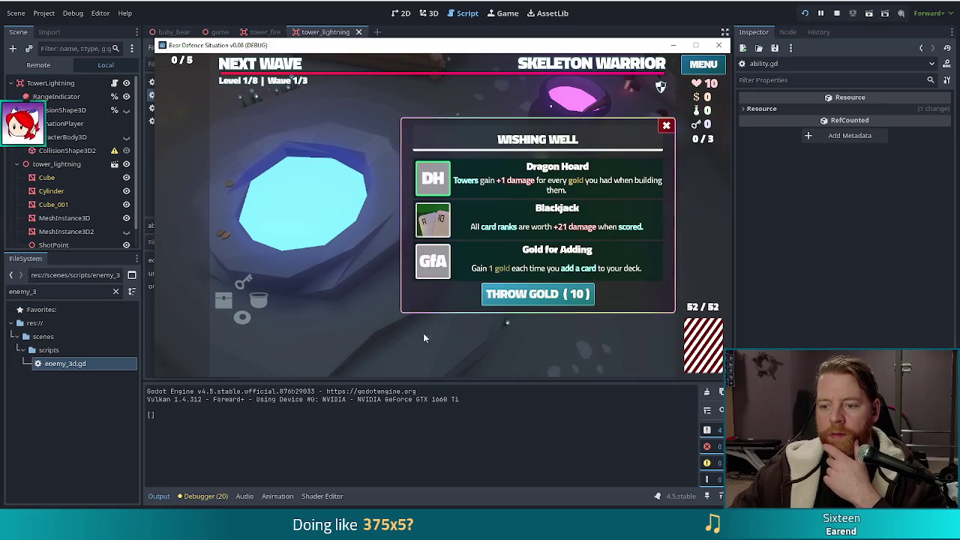
{"action": "left_click", "coordinate": [666, 125]}
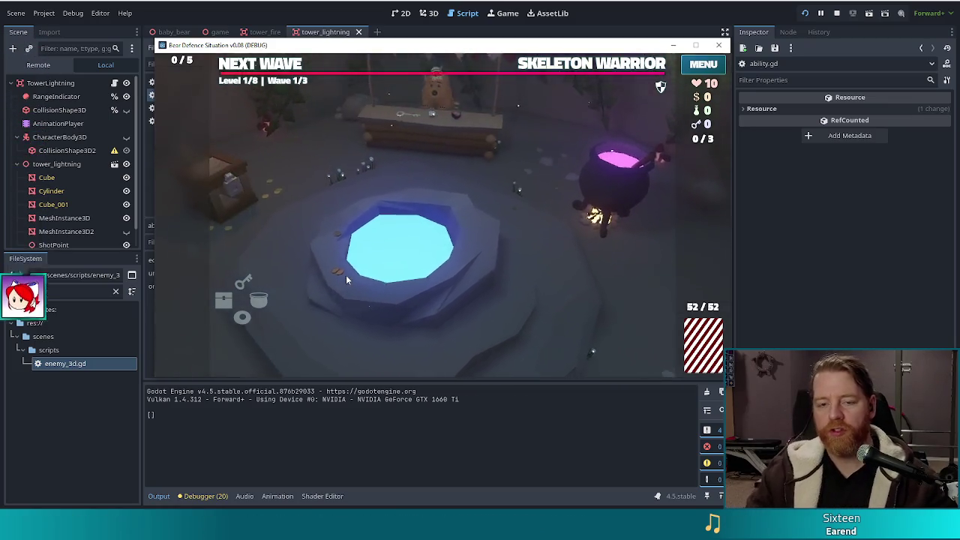
- Run 'add_wish girlboss' in the debug console, then leave the shop for the map
{"action": "key", "text": "quoteleft"}
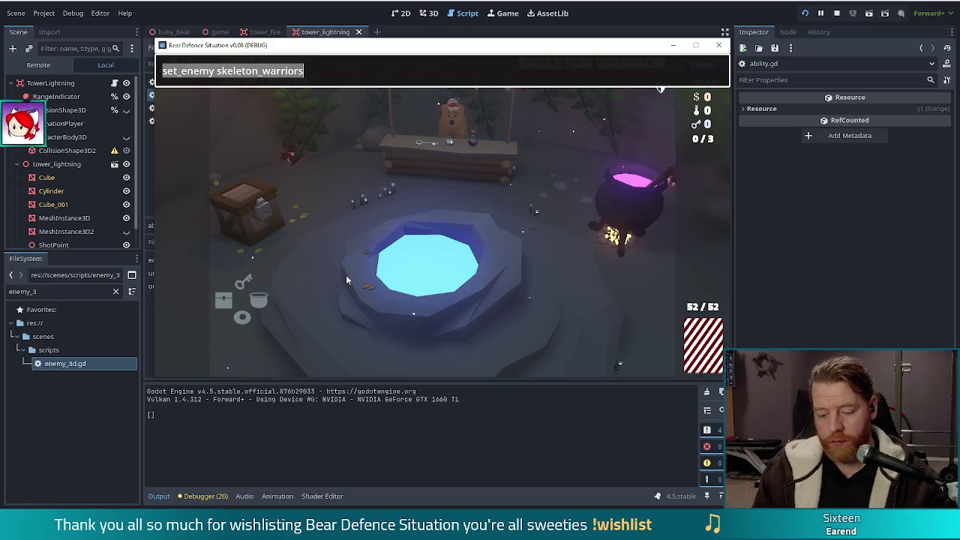
{"action": "type", "text": "add_wish girlboss"}
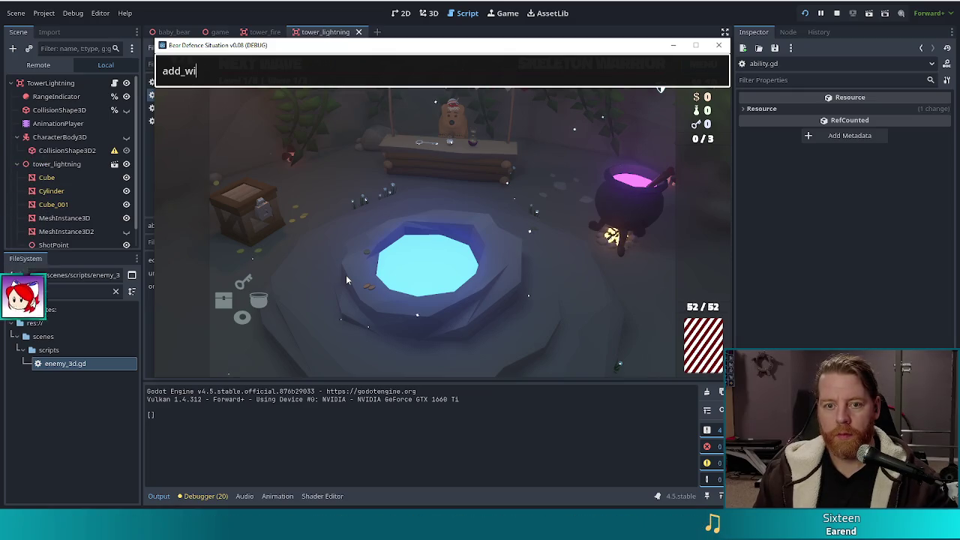
{"action": "key", "text": "Return"}
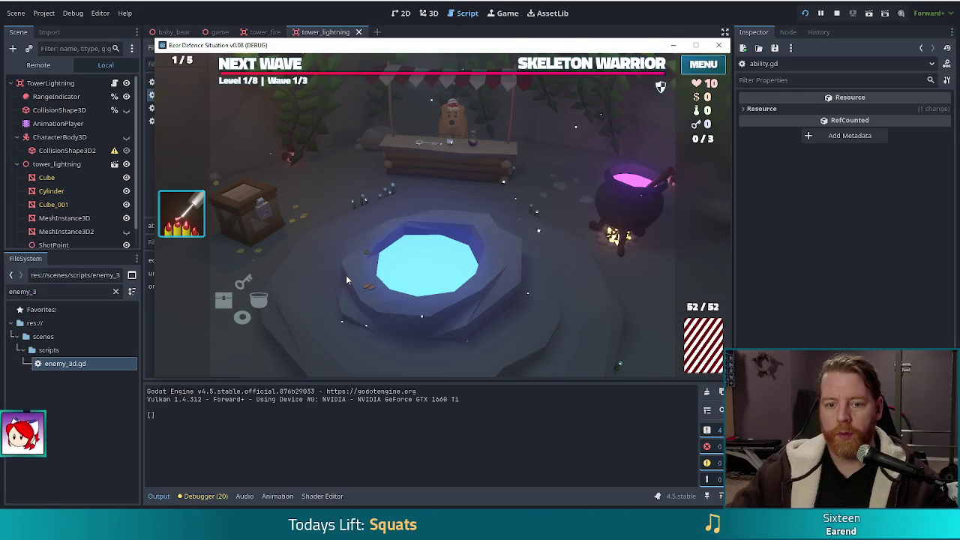
{"action": "left_click", "coordinate": [262, 66]}
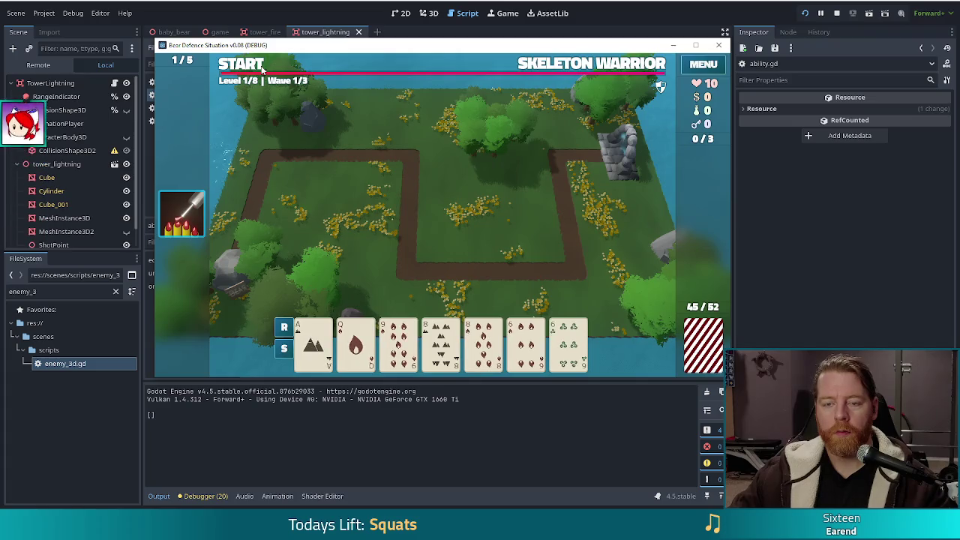
- Build two ballista towers from a pair of 8s and a pair of 6s at the right bend and middle
{"action": "left_click", "coordinate": [484, 343]}
{"action": "left_click", "coordinate": [441, 343]}
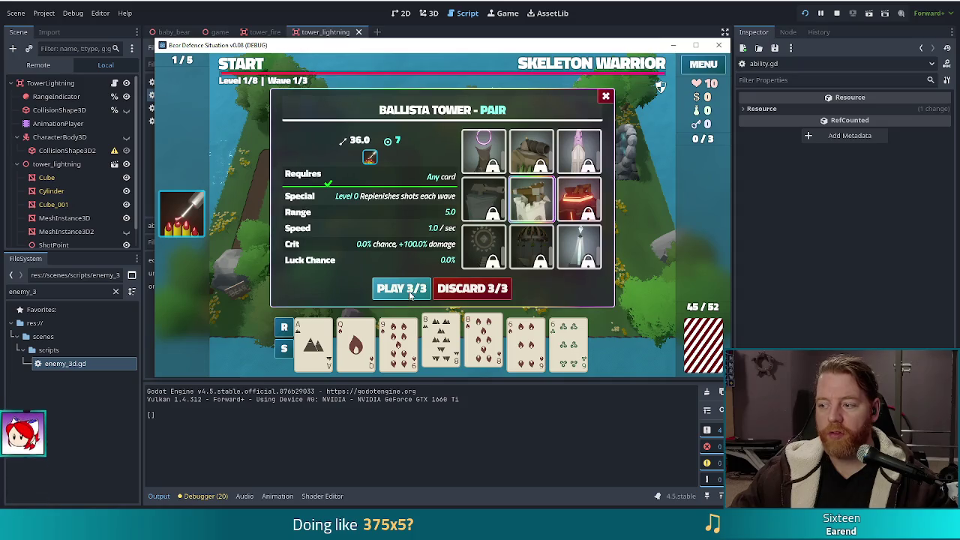
{"action": "left_click", "coordinate": [409, 291]}
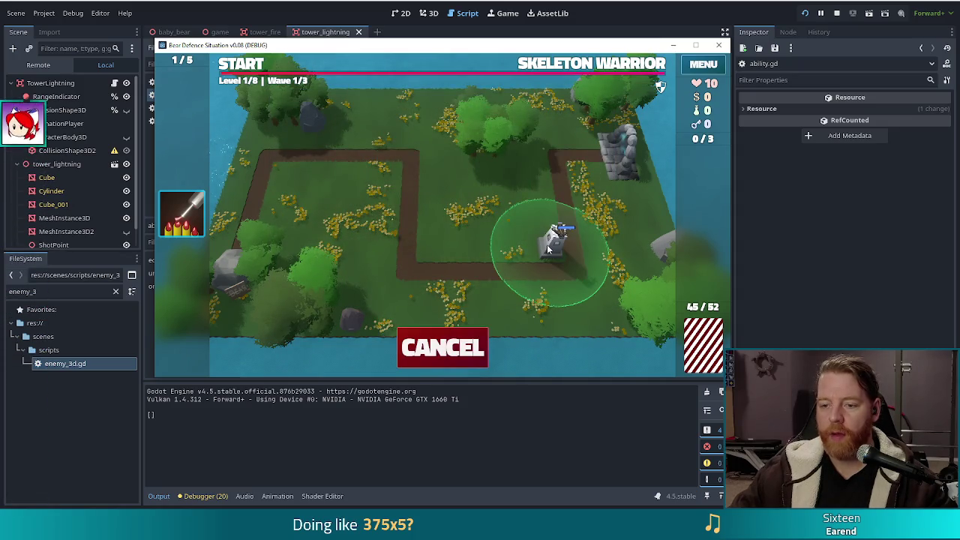
{"action": "left_click", "coordinate": [547, 249]}
{"action": "left_click", "coordinate": [483, 343]}
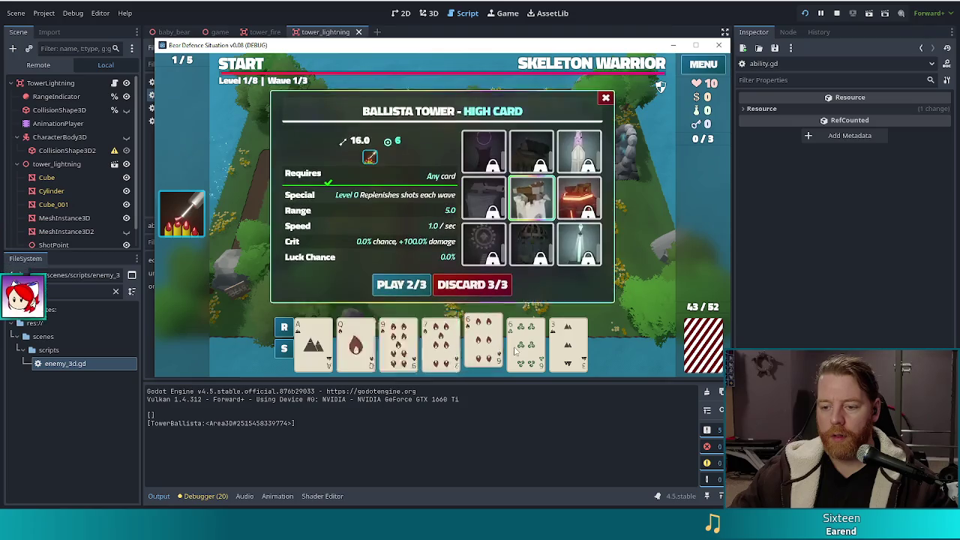
{"action": "left_click", "coordinate": [512, 346]}
{"action": "left_click", "coordinate": [401, 284]}
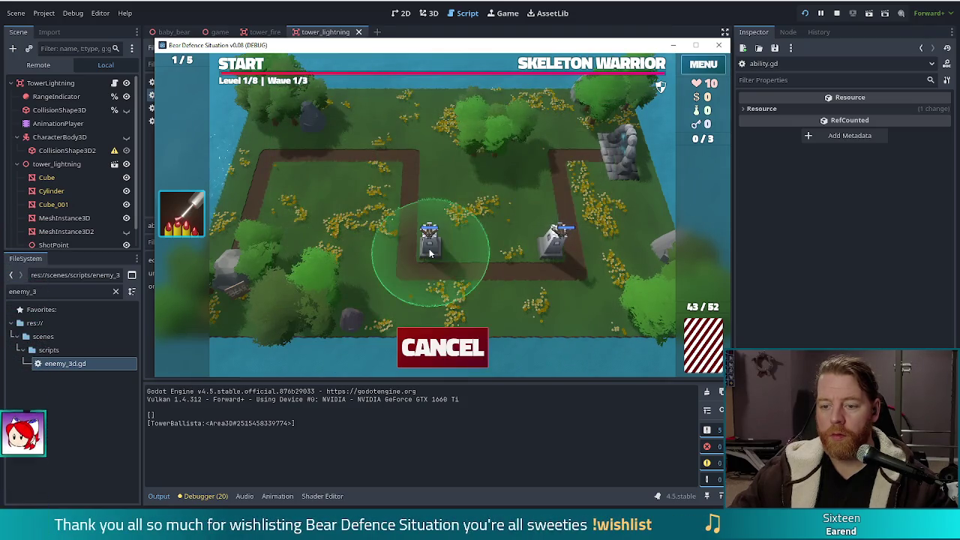
{"action": "left_click", "coordinate": [430, 253]}
{"action": "left_click", "coordinate": [553, 240]}
{"action": "left_click", "coordinate": [557, 135]}
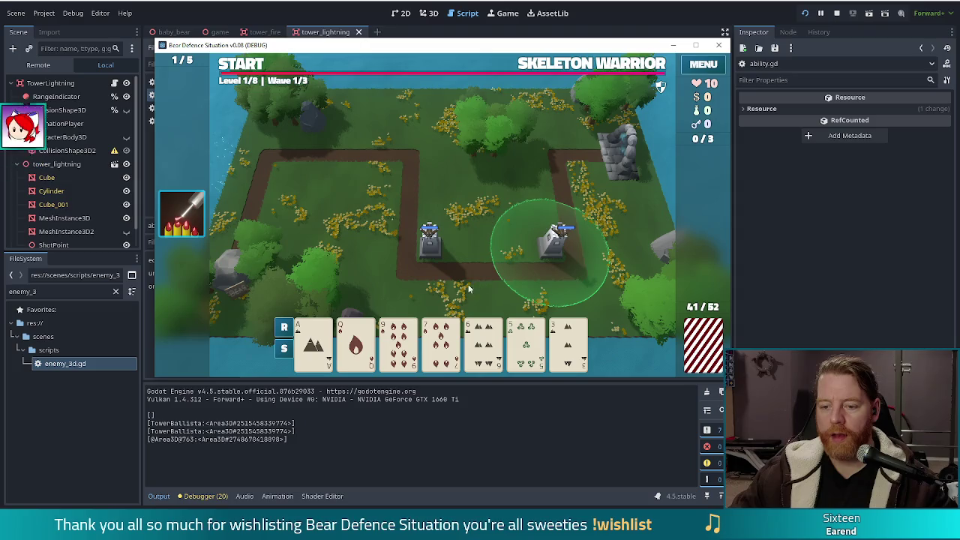
- Build a third ballista from the Q of fire at the top of the path and start the wave
{"action": "left_click", "coordinate": [355, 344]}
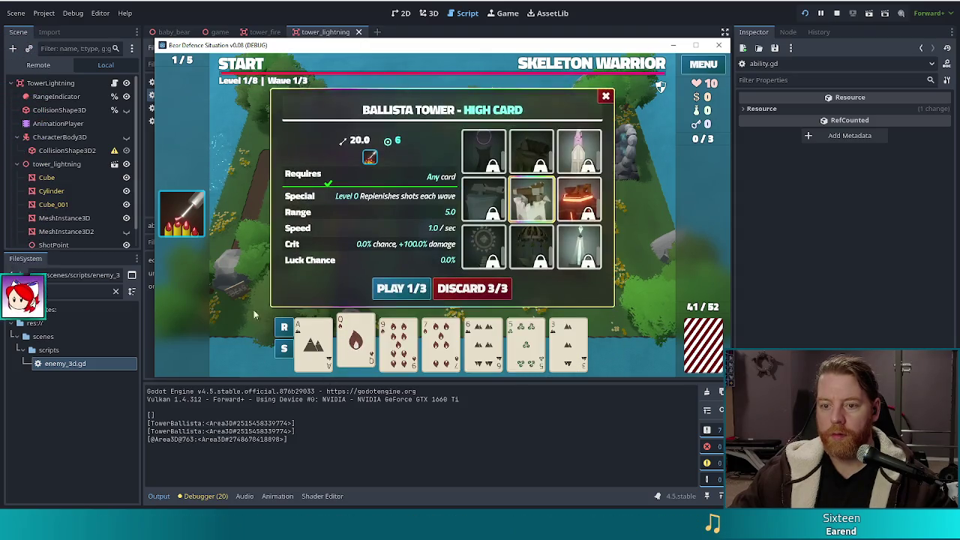
{"action": "left_click", "coordinate": [401, 288]}
{"action": "left_click", "coordinate": [384, 159]}
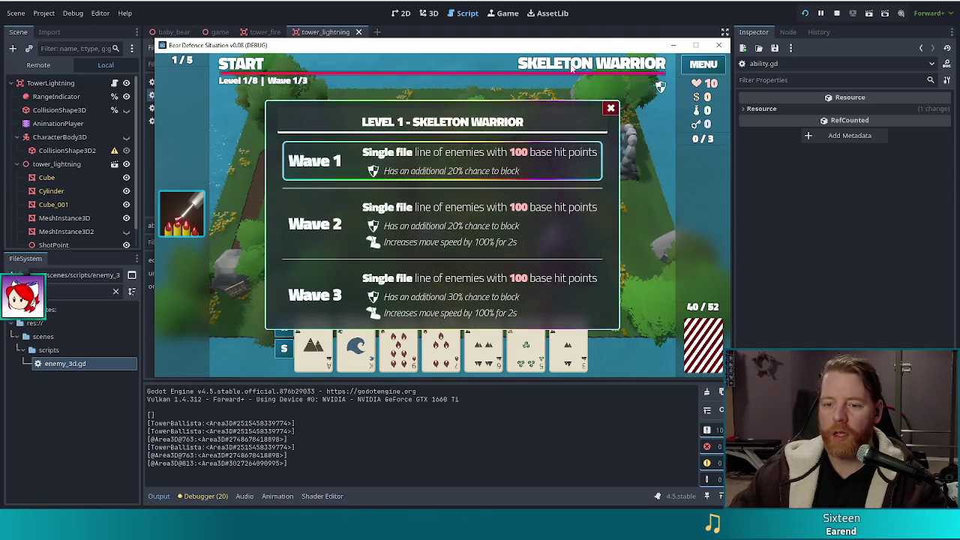
{"action": "left_click", "coordinate": [247, 66]}
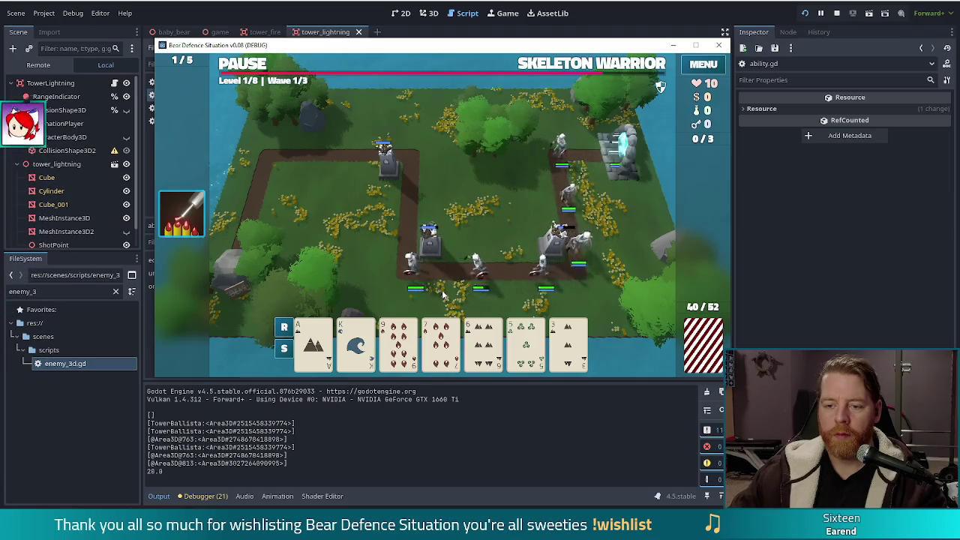
- Let the wave print block_chance values, then bring the Godot editor back in front
{"action": "left_click", "coordinate": [185, 480]}
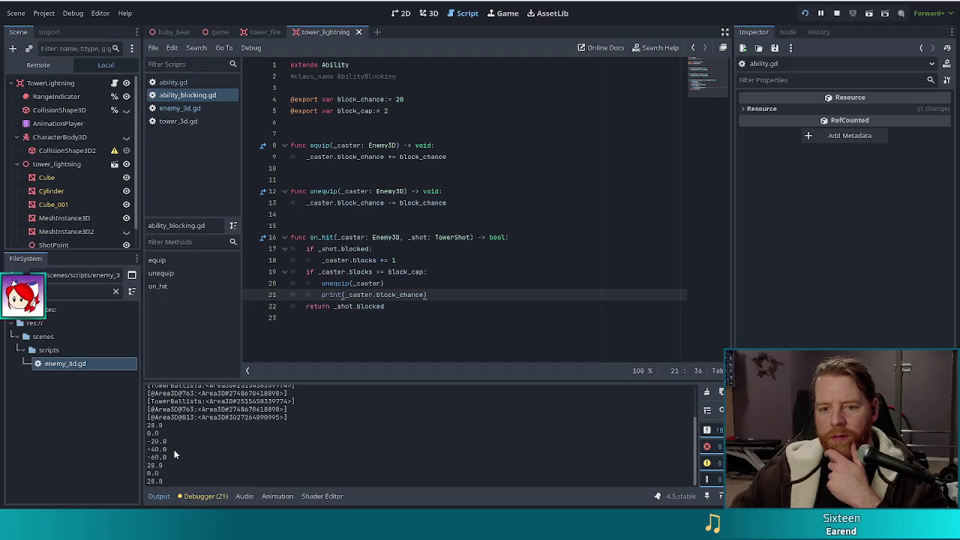
- Open enemy_3d.gd, search for on_hit and inspect its call around line 470
{"action": "left_click", "coordinate": [183, 109]}
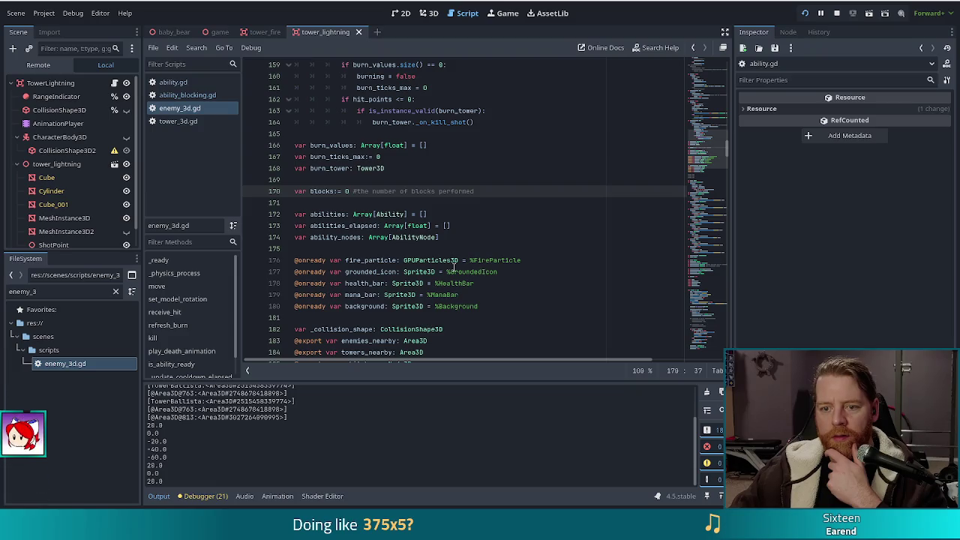
{"action": "left_click", "coordinate": [439, 204]}
{"action": "key", "text": "ctrl+f"}
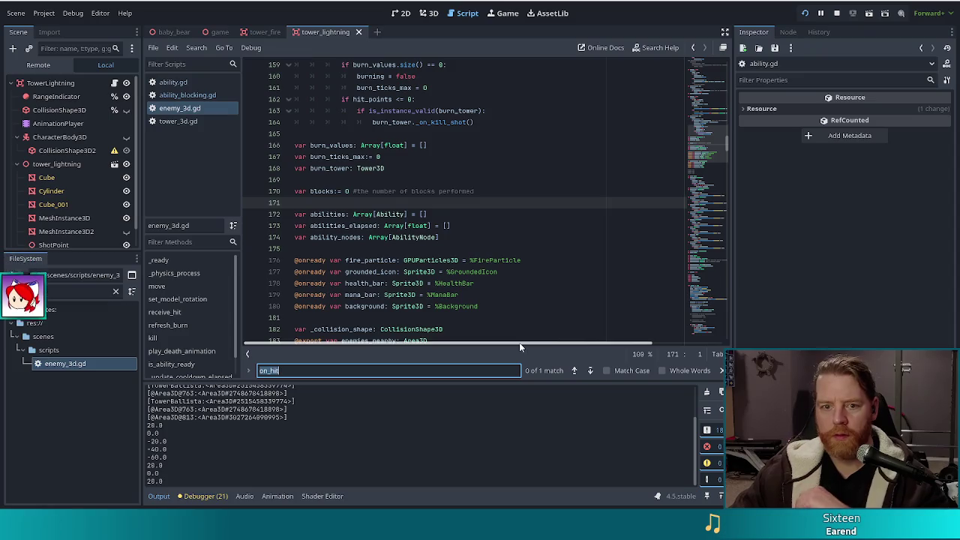
{"action": "left_click", "coordinate": [423, 237]}
{"action": "left_click", "coordinate": [589, 369]}
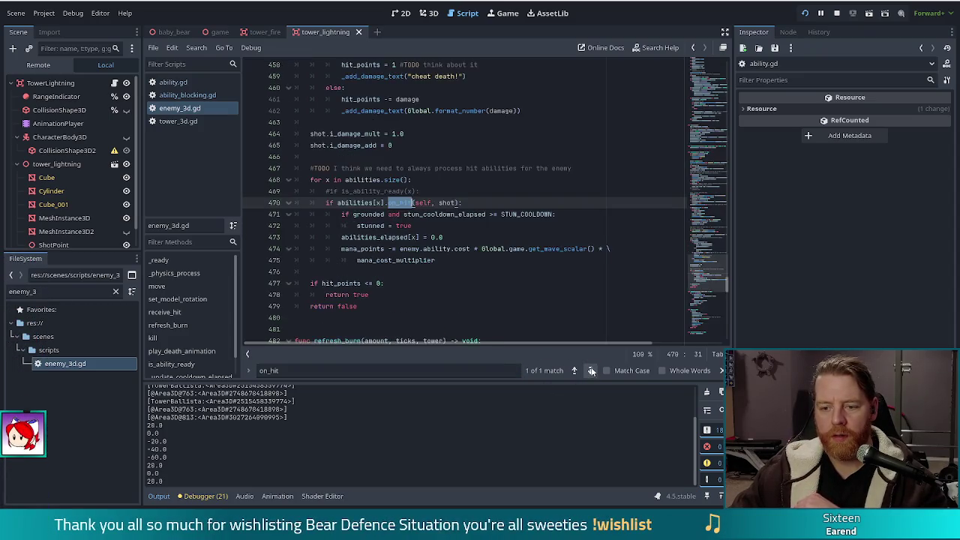
{"action": "left_click", "coordinate": [419, 203]}
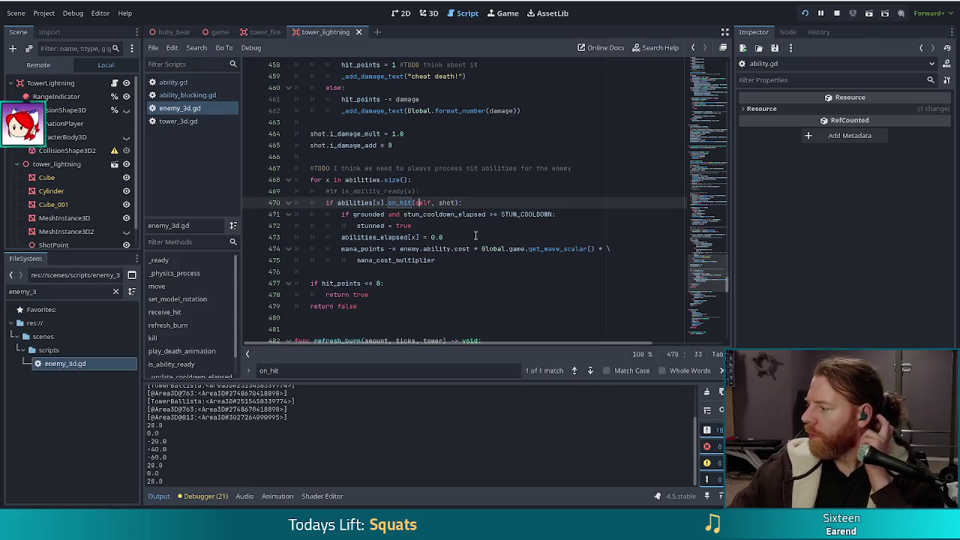
{"action": "left_click", "coordinate": [449, 225]}
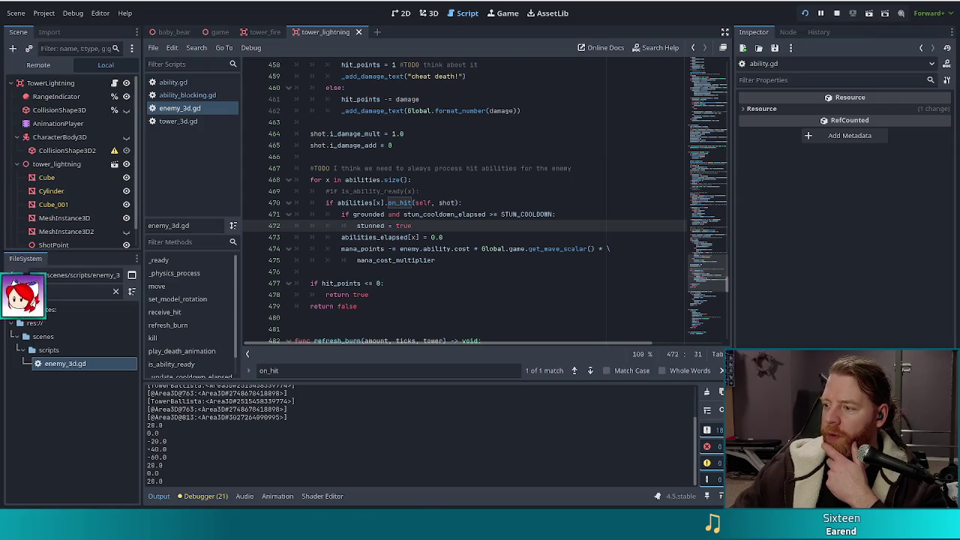
{"action": "left_click", "coordinate": [405, 237]}
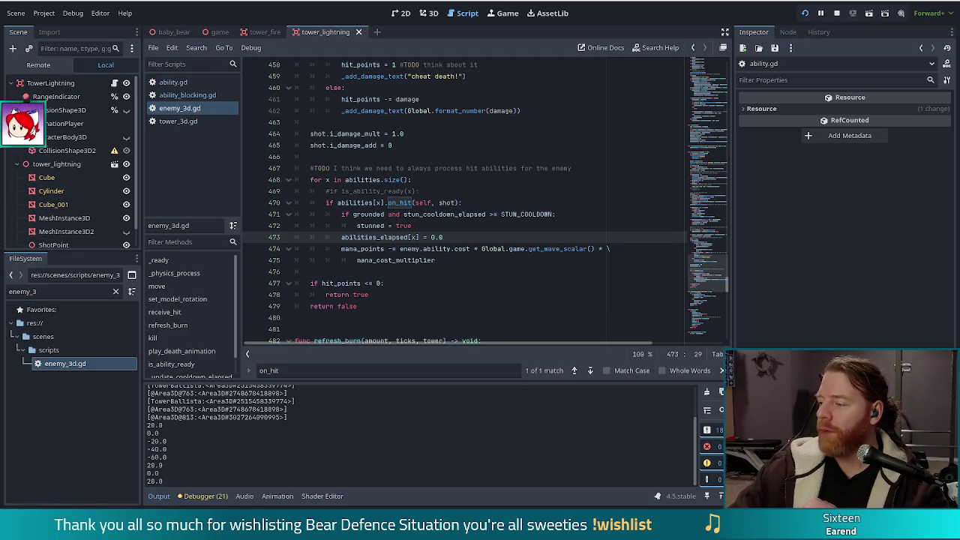
{"action": "key", "text": "alt+Tab"}
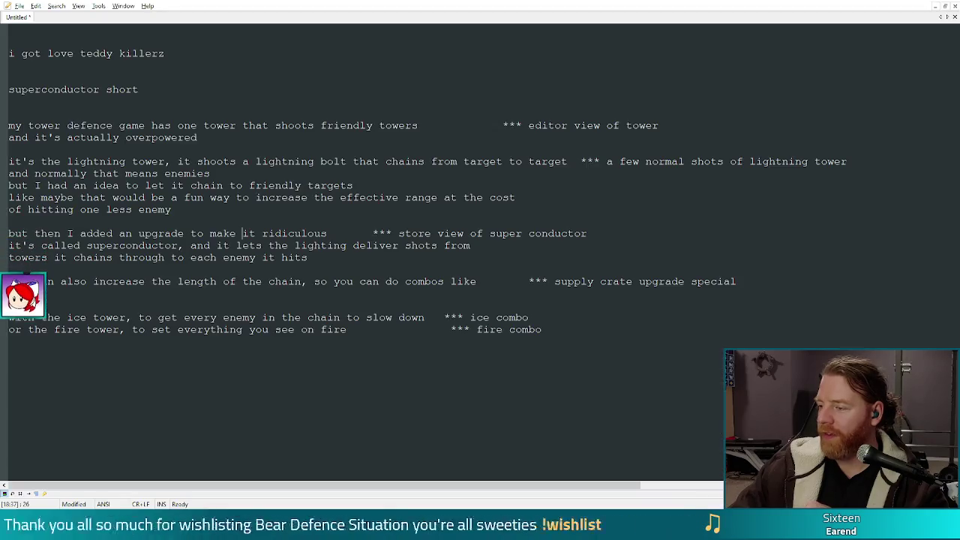
- Delete all the video script notes and start an indented list with the first name
{"action": "mouse_move", "coordinate": [549, 363]}
{"action": "left_mouse_down"}
{"action": "mouse_move", "coordinate": [7, 315]}
{"action": "mouse_move", "coordinate": [3, 26]}
{"action": "left_mouse_up"}
{"action": "key", "text": "Delete"}
{"action": "key", "text": "Return"}
{"action": "key", "text": "Return"}
{"action": "key", "text": "Return"}
{"action": "key", "text": "Tab"}
{"action": "key", "text": "Tab"}
{"action": "key", "text": "Tab"}
{"action": "type", "text": "booa"}
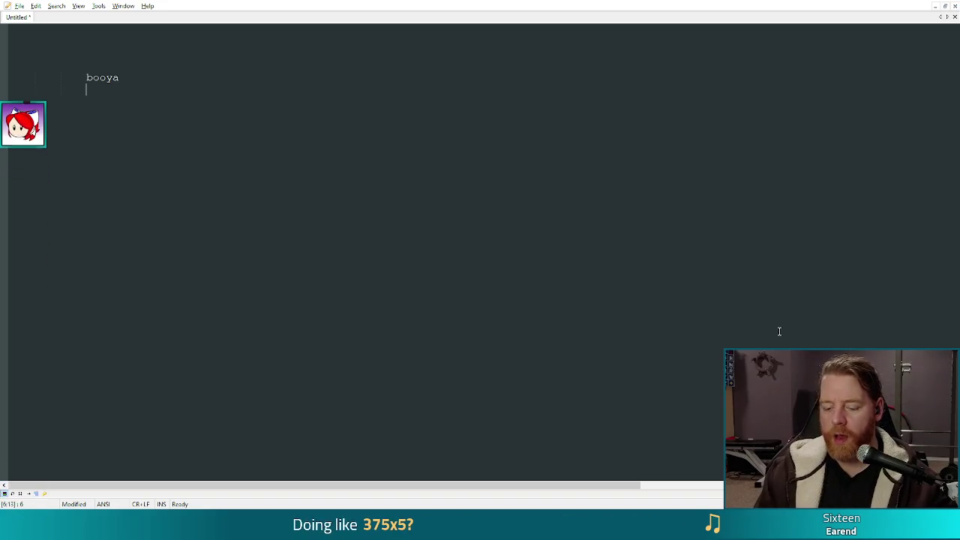
- Add three more names to the list, one per line, correcting a typo along the way
{"action": "type", "text": "nnie"}
{"action": "key", "text": "Return"}
{"action": "type", "text": "hypni"}
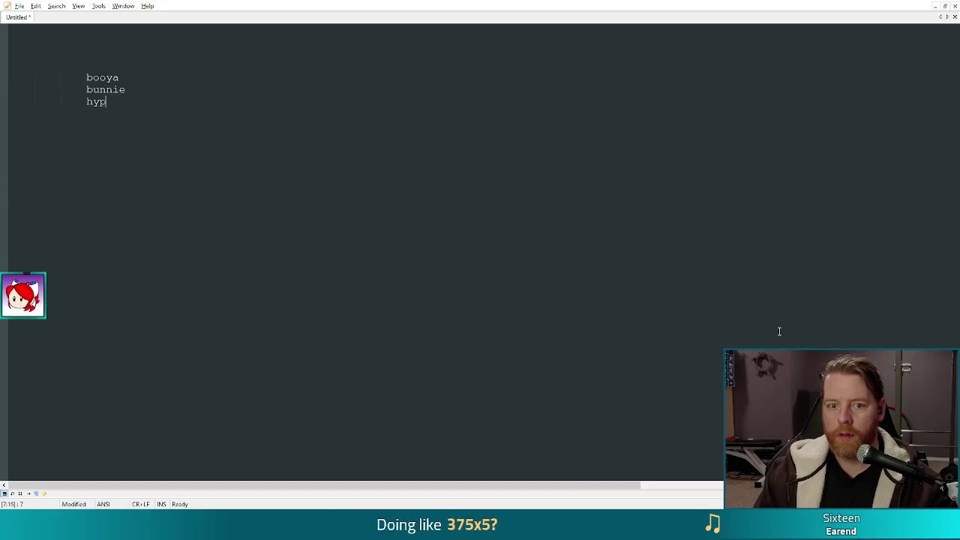
{"action": "key", "text": "BackSpace"}
{"action": "type", "text": "otik"}
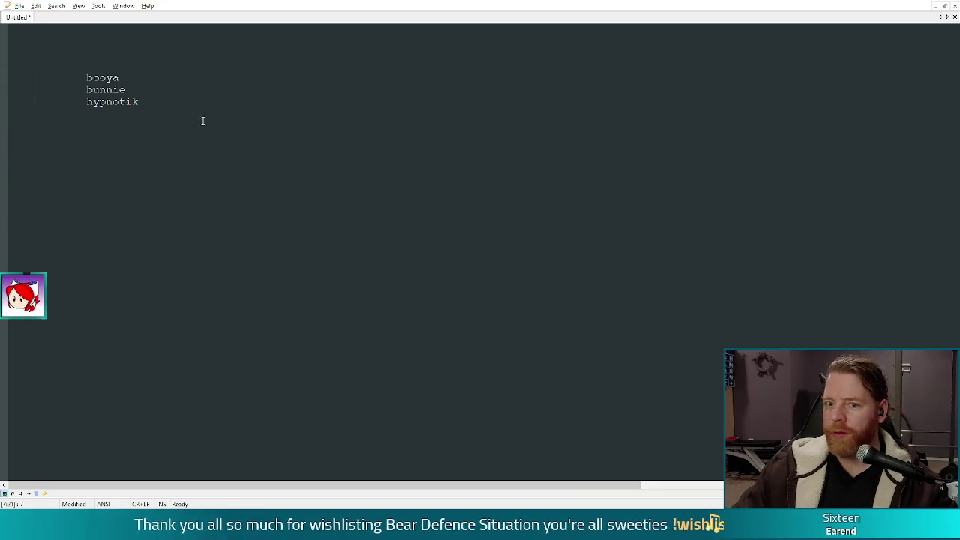
{"action": "key", "text": "Return"}
{"action": "type", "text": "azu"}
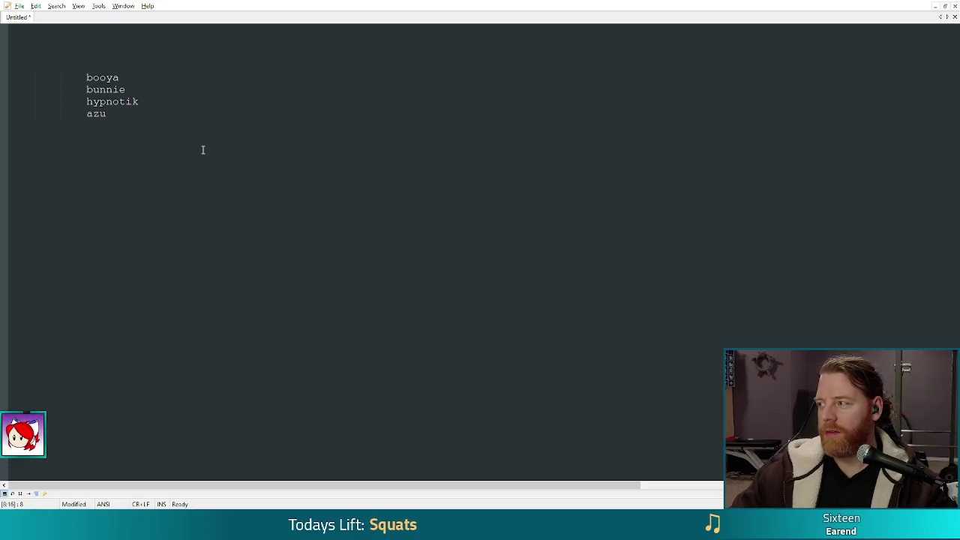